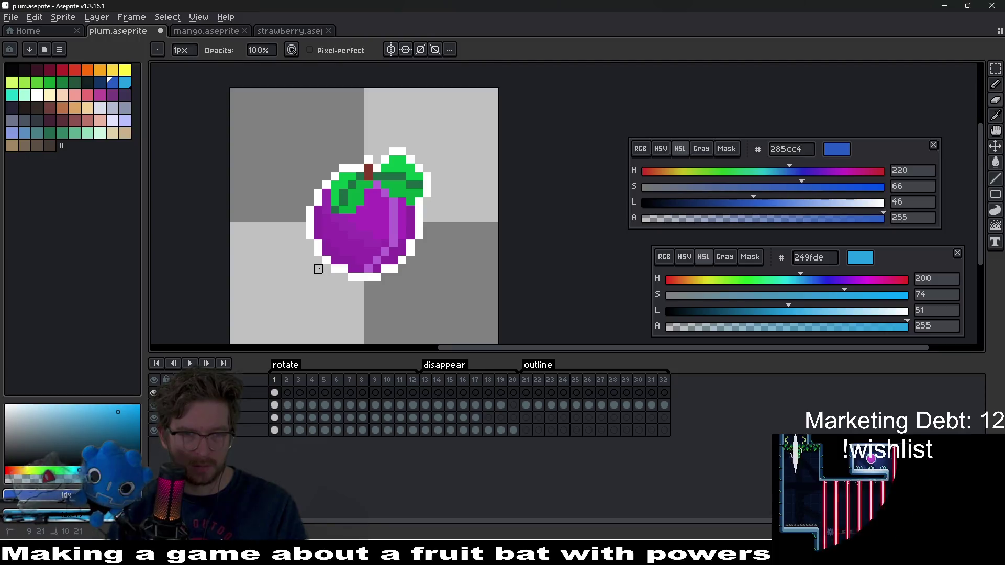
# Paint light-blue pixels and a stroke along the plum's lower-left edge.
pyautogui.press('b')
pyautogui.click(318, 268)
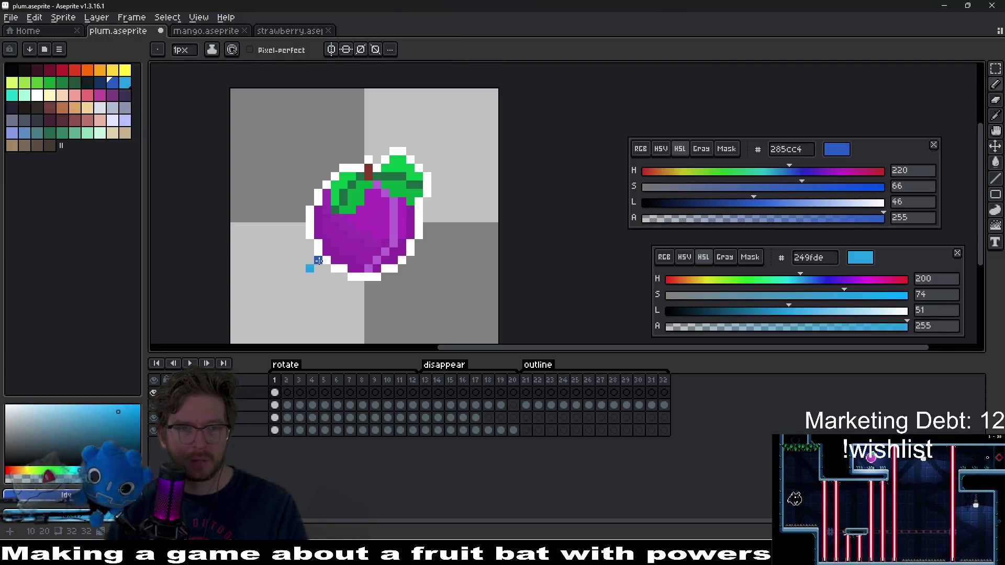
pyautogui.click(318, 269)
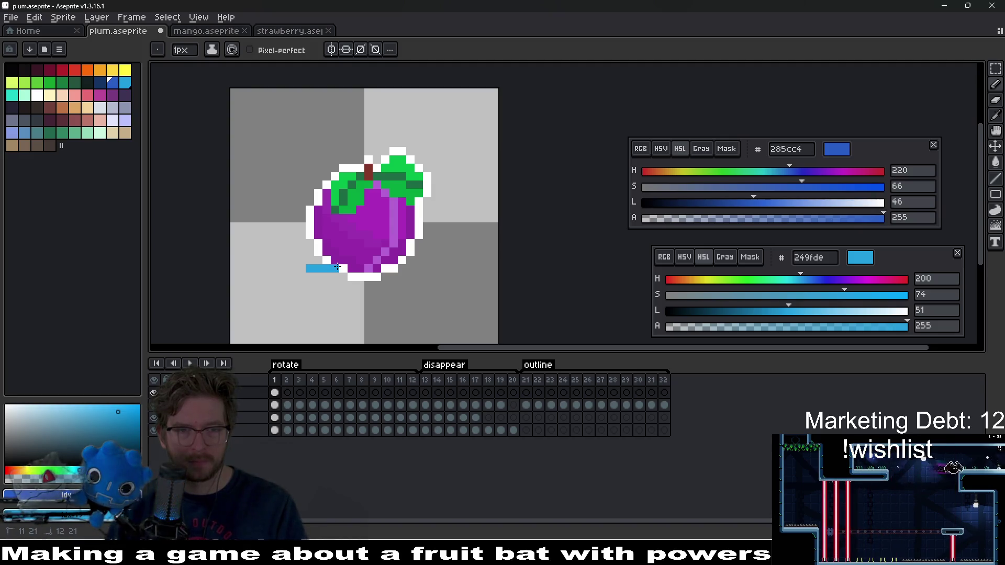
pyautogui.moveTo(381, 241)
pyautogui.mouseDown()
pyautogui.moveTo(418, 206)
pyautogui.moveTo(431, 171)
pyautogui.mouseUp()
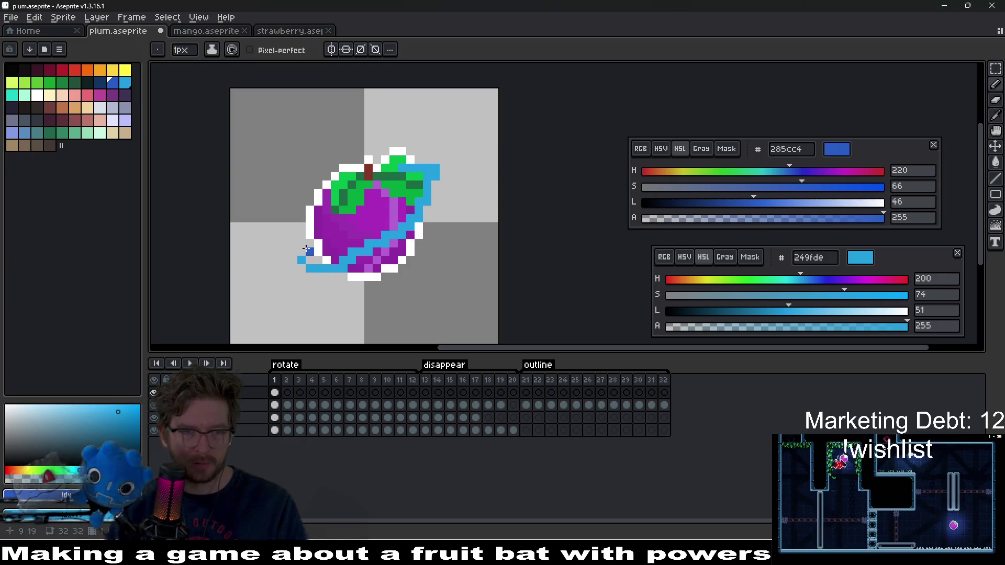
# Erase the blue pixels overlapping the plum's body and its right side.
pyautogui.press('e')
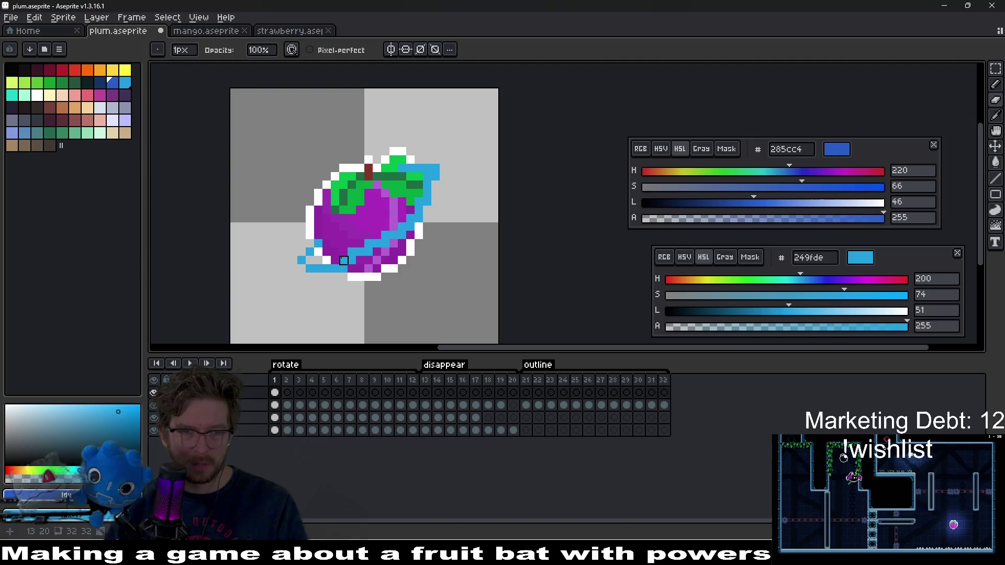
pyautogui.scroll(3, 369, 245)
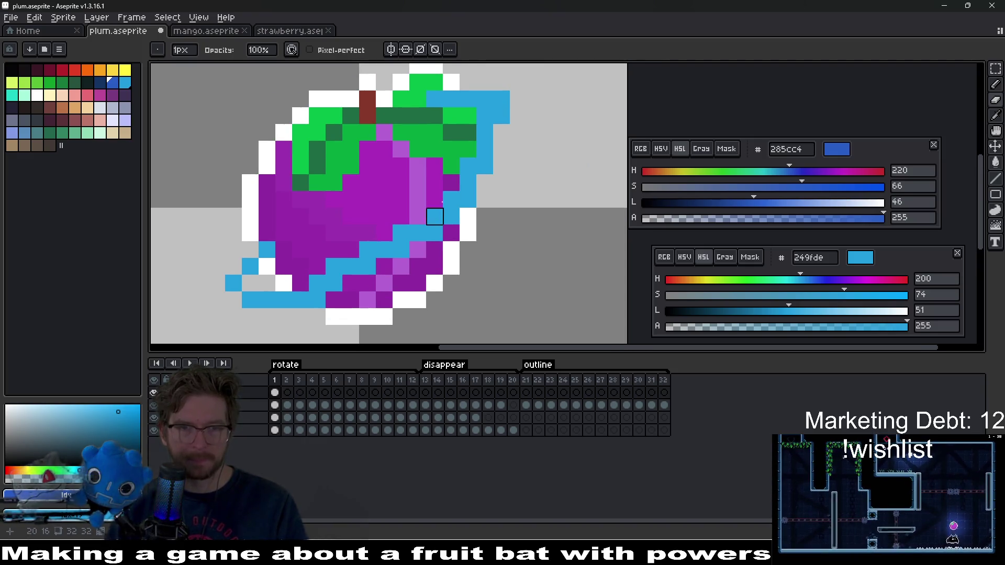
pyautogui.moveTo(434, 216)
pyautogui.mouseDown()
pyautogui.moveTo(314, 285)
pyautogui.moveTo(377, 264)
pyautogui.mouseUp()
pyautogui.press('b')
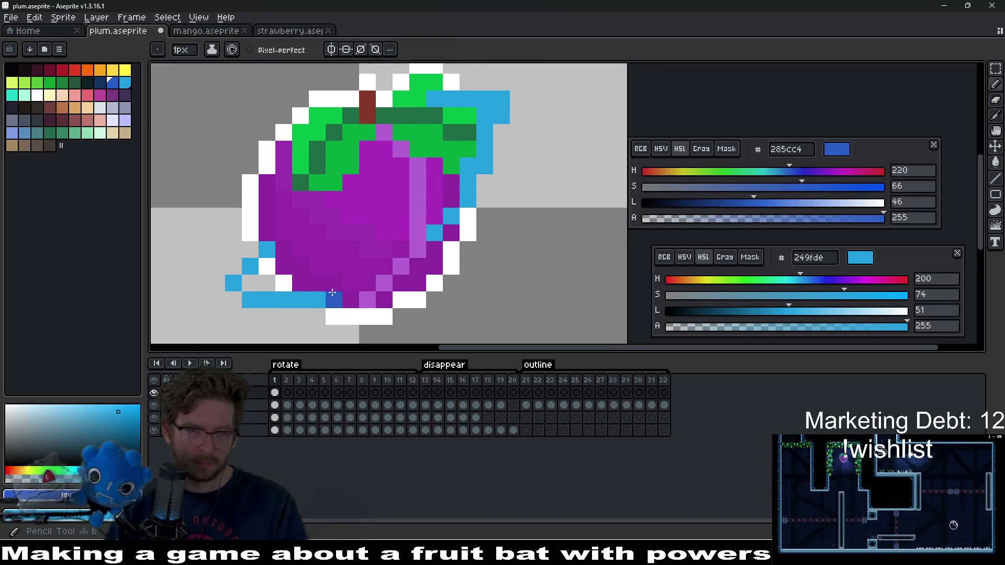
pyautogui.press('l')
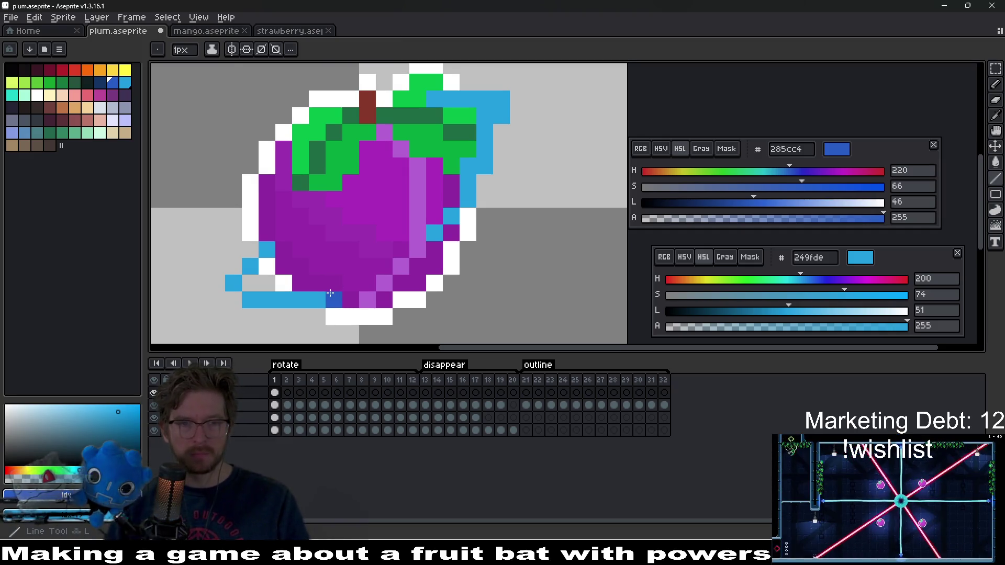
pyautogui.press('e')
pyautogui.moveTo(442, 233)
pyautogui.mouseDown()
pyautogui.moveTo(484, 157)
pyautogui.moveTo(468, 199)
pyautogui.moveTo(461, 100)
pyautogui.mouseUp()
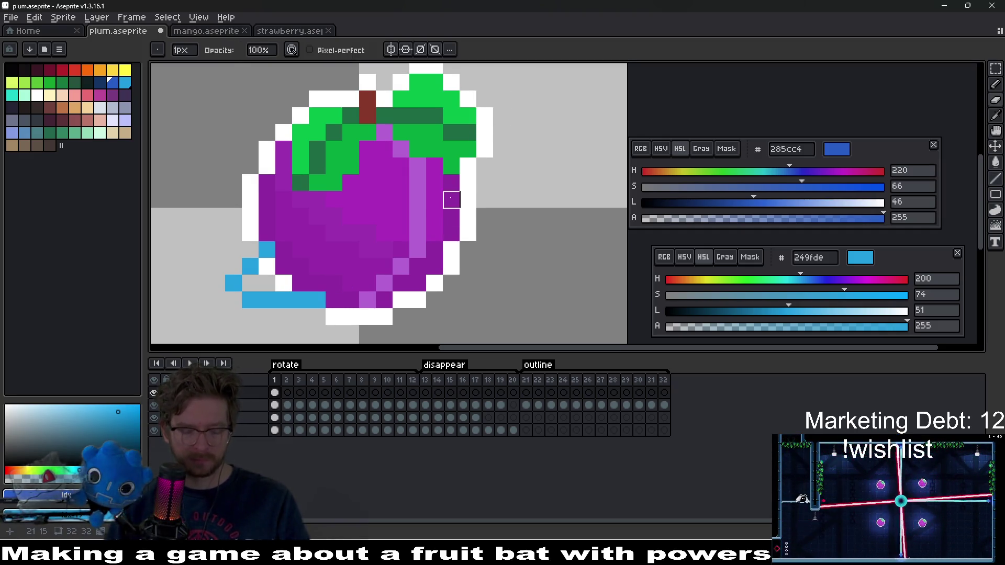
# Draw a blue line up the plum's lower-right edge, extending it up-left toward the leaves.
pyautogui.press('g')
pyautogui.click(331, 291)
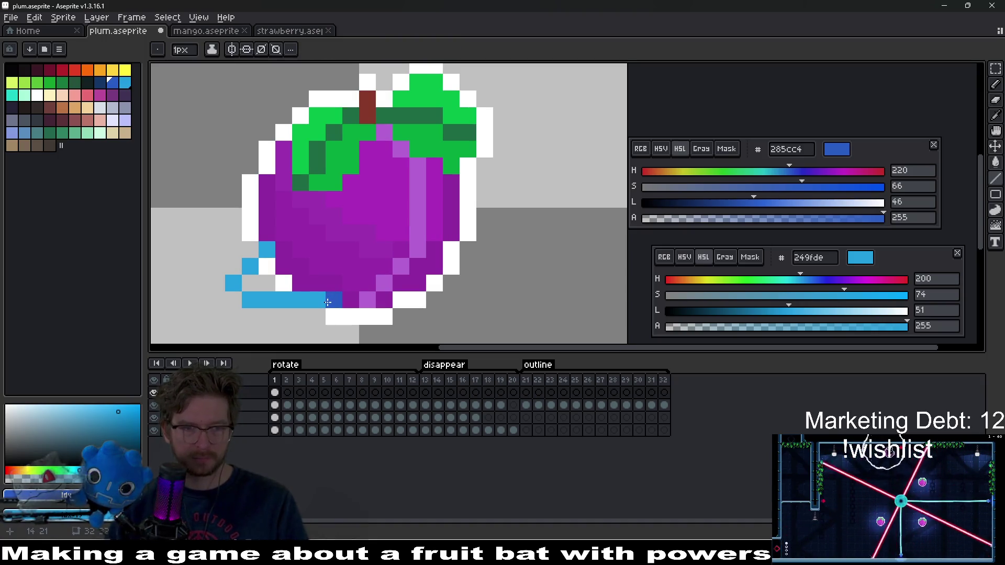
pyautogui.moveTo(328, 302)
pyautogui.mouseDown()
pyautogui.moveTo(479, 180)
pyautogui.moveTo(501, 150)
pyautogui.moveTo(432, 256)
pyautogui.moveTo(451, 245)
pyautogui.moveTo(517, 157)
pyautogui.moveTo(514, 118)
pyautogui.mouseUp()
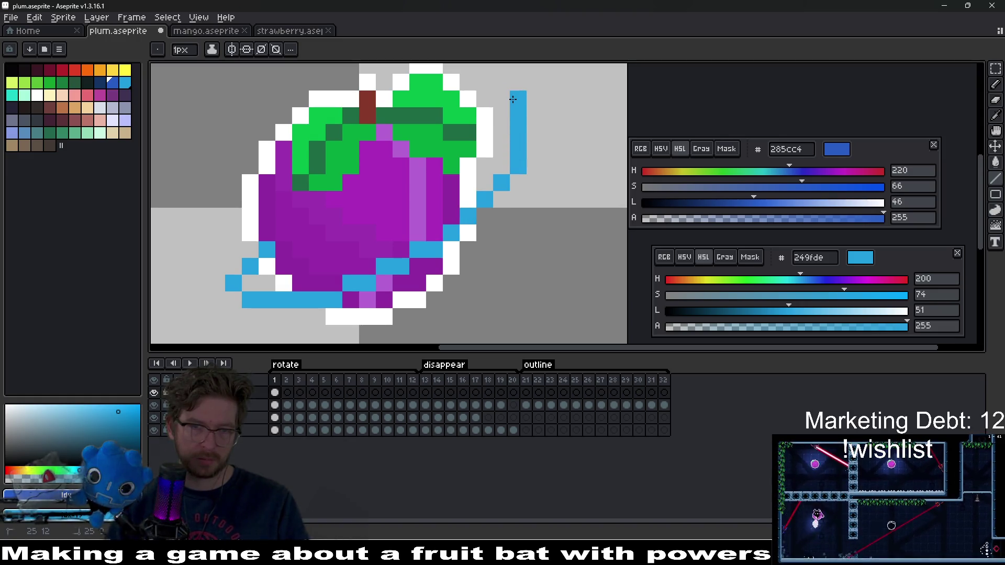
pyautogui.rightClick(504, 97)
pyautogui.rightClick(482, 80)
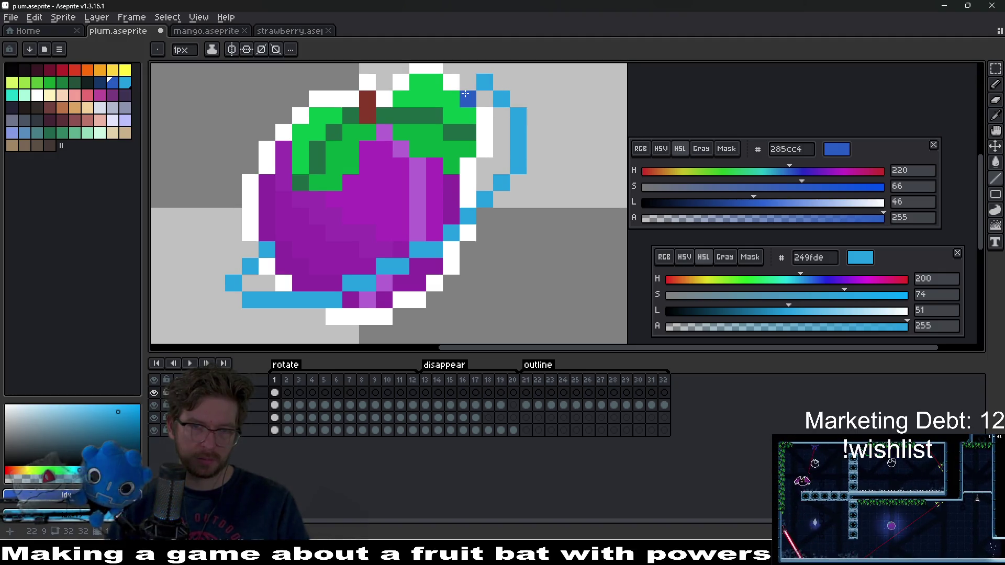
pyautogui.scroll(-4, 559, 189)
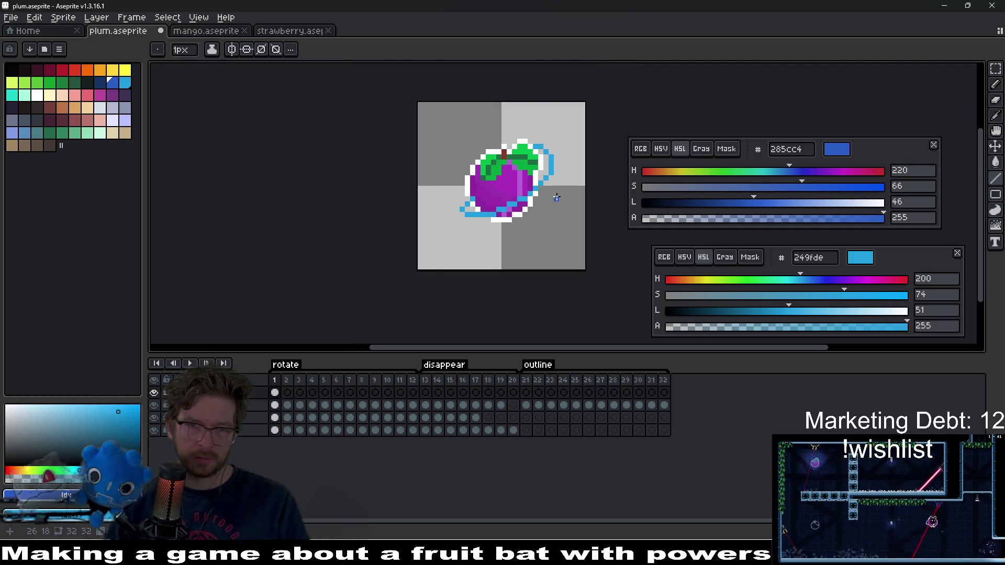
pyautogui.scroll(-3, 556, 197)
pyautogui.scroll(5, 488, 191)
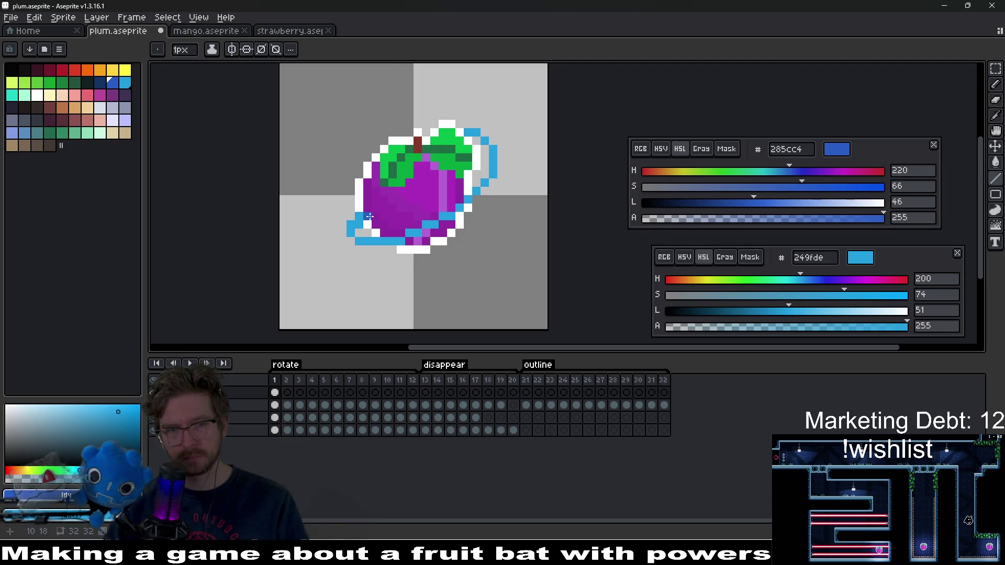
pyautogui.press('e')
pyautogui.scroll(-4, 451, 250)
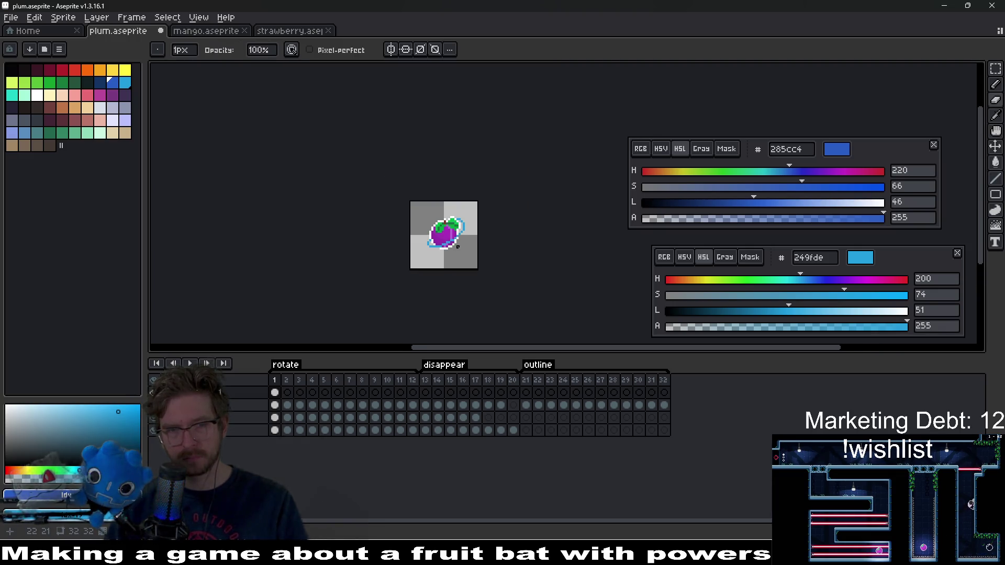
pyautogui.scroll(4, 480, 241)
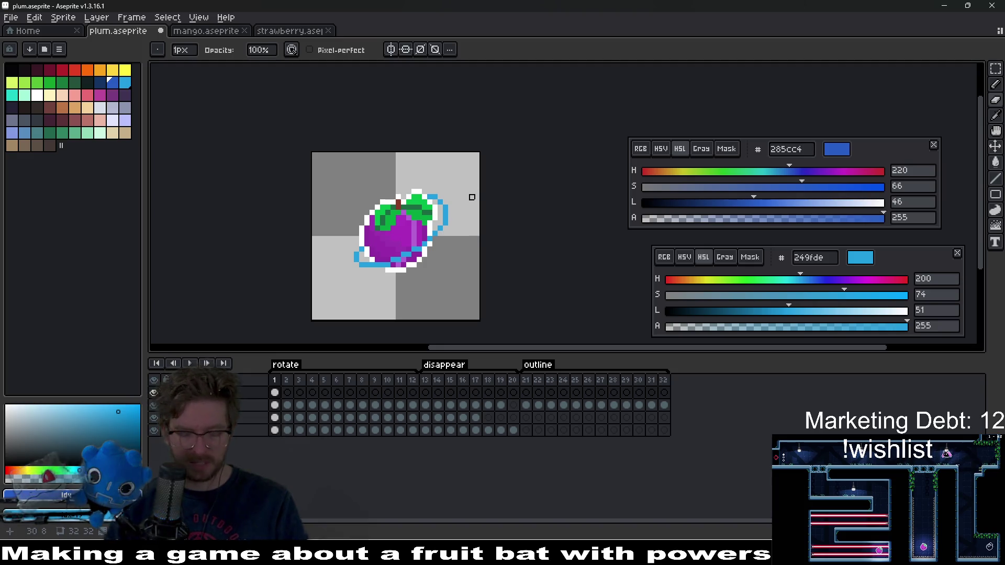
pyautogui.press('m')
pyautogui.moveTo(400, 162); pyautogui.dragTo(471, 220)
pyautogui.click(464, 243)
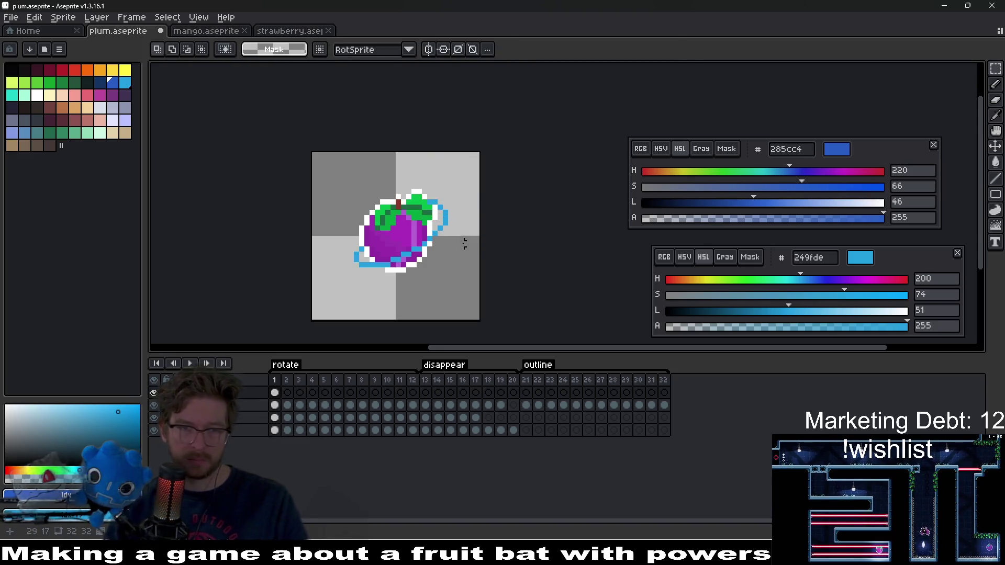
pyautogui.scroll(-4, 464, 244)
pyautogui.scroll(4, 467, 251)
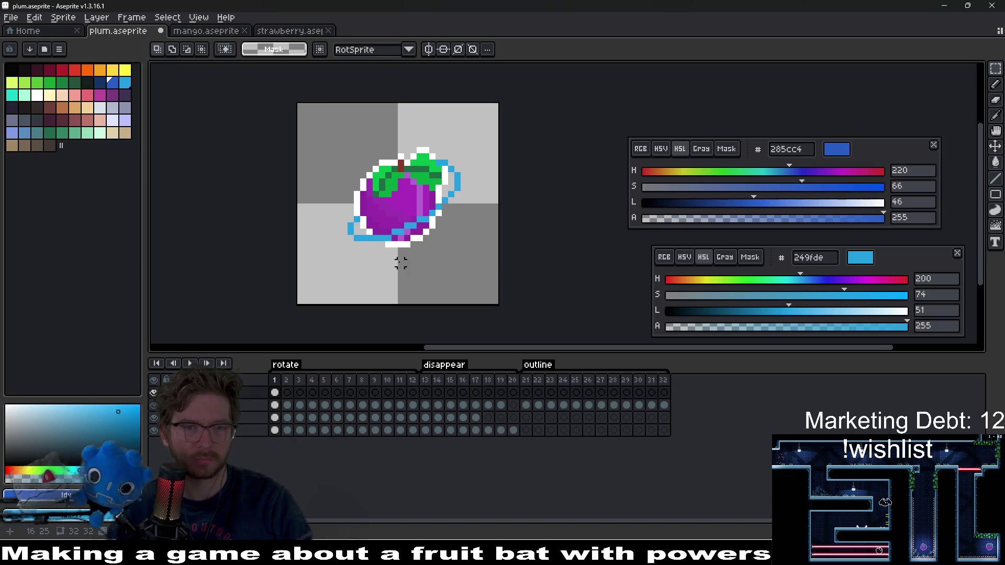
pyautogui.scroll(-1, 400, 263)
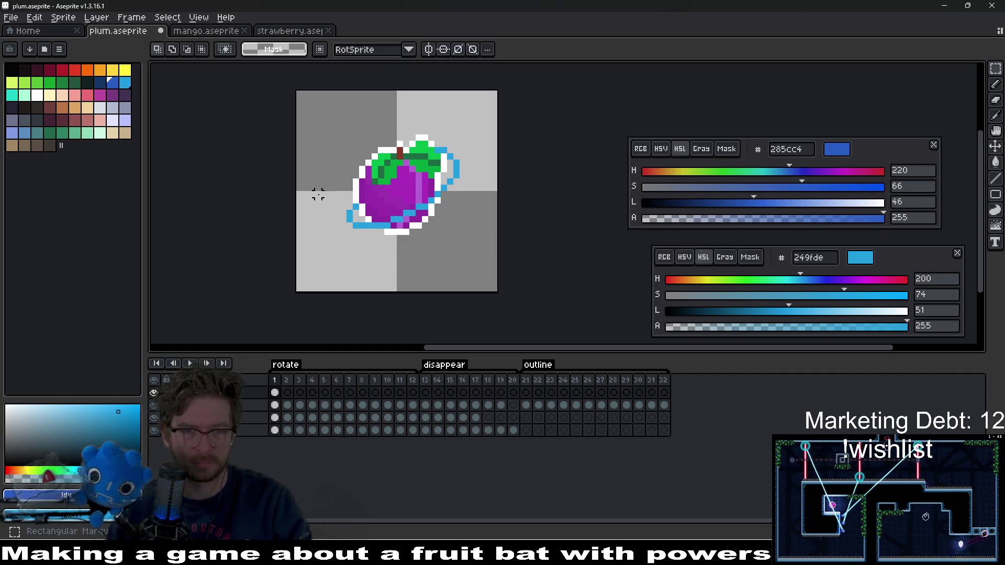
pyautogui.moveTo(317, 198)
pyautogui.mouseDown()
pyautogui.moveTo(386, 253)
pyautogui.moveTo(369, 262)
pyautogui.mouseUp()
pyautogui.hotkey('ctrl', 'z')
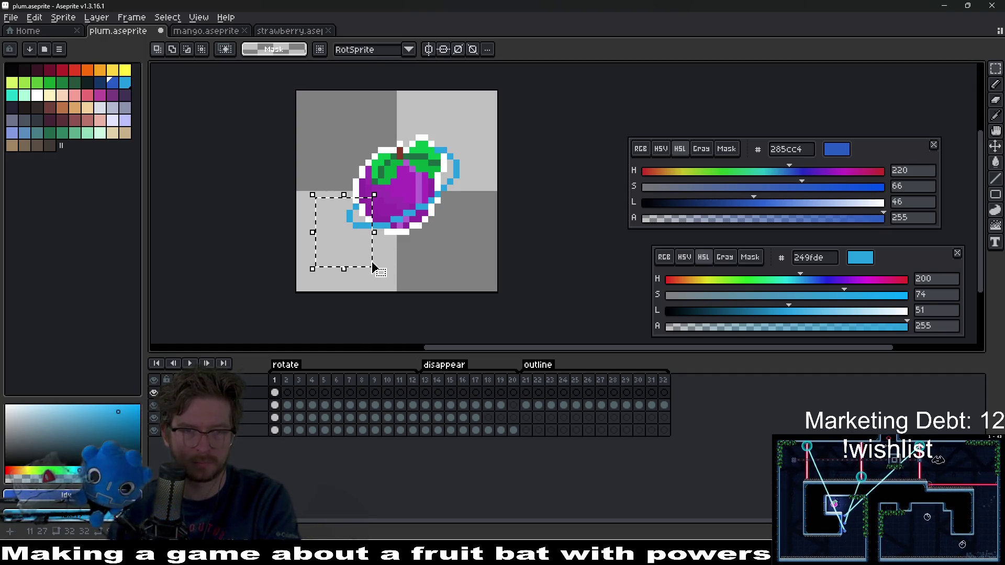
pyautogui.moveTo(340, 192)
pyautogui.mouseDown()
pyautogui.moveTo(372, 252)
pyautogui.moveTo(382, 253)
pyautogui.mouseUp()
pyautogui.hotkey('ctrl', 'd')
pyautogui.moveTo(332, 195); pyautogui.dragTo(380, 269)
pyautogui.hotkey('ctrl', 'd')
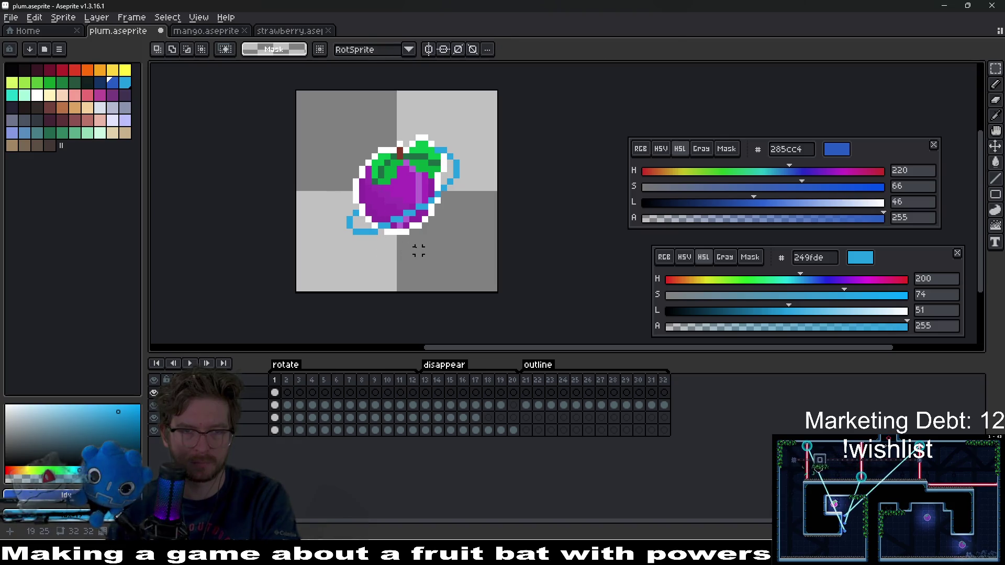
pyautogui.scroll(3, 373, 226)
pyautogui.press('b')
pyautogui.click(311, 194)
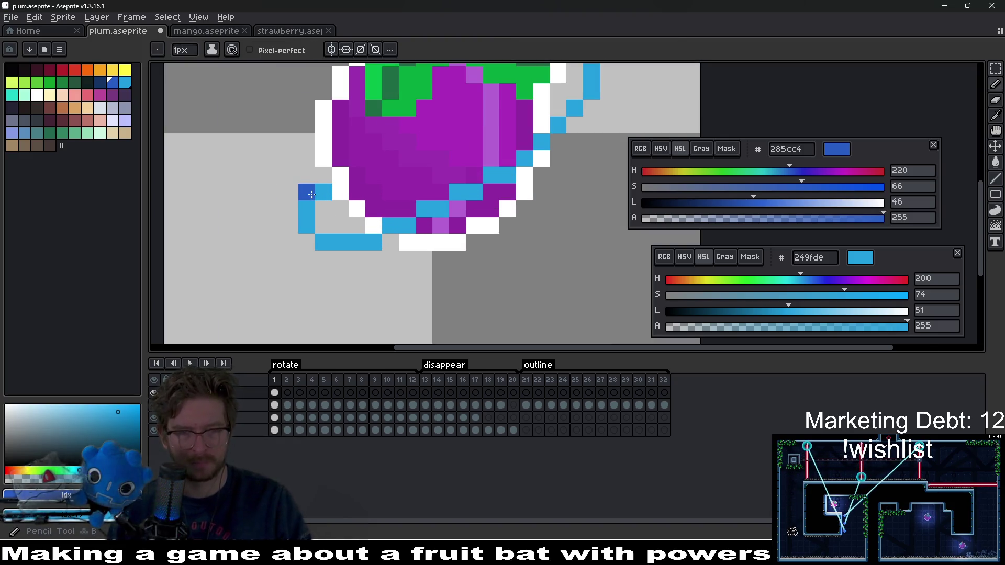
pyautogui.hotkey('ctrl', 'z')
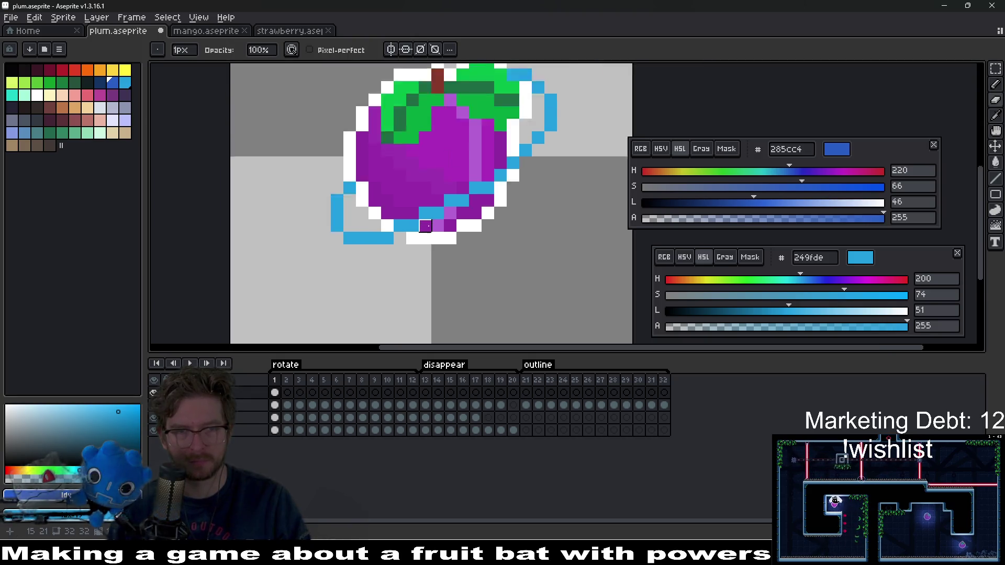
pyautogui.scroll(-3, 377, 209)
pyautogui.scroll(2, 432, 229)
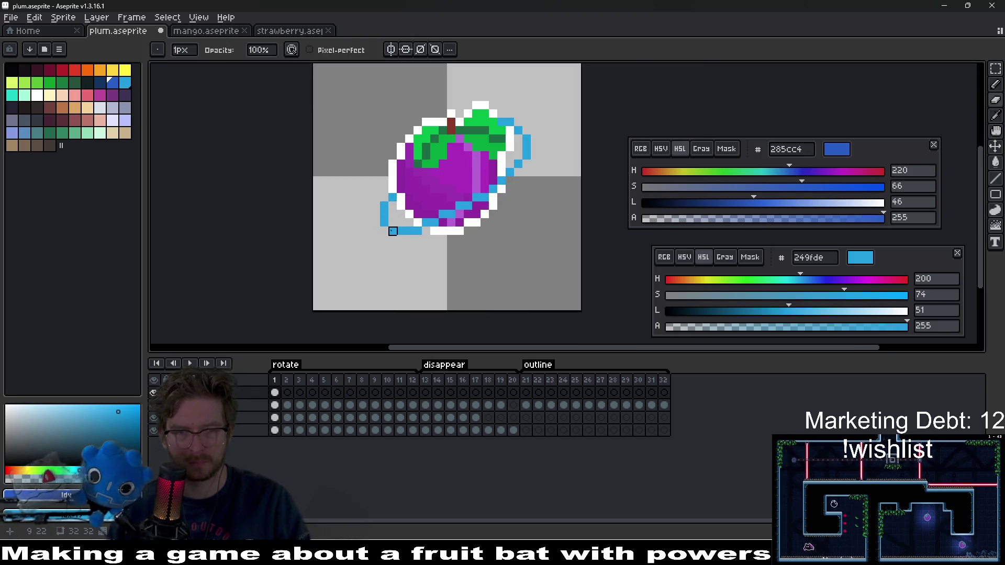
pyautogui.scroll(-3, 477, 236)
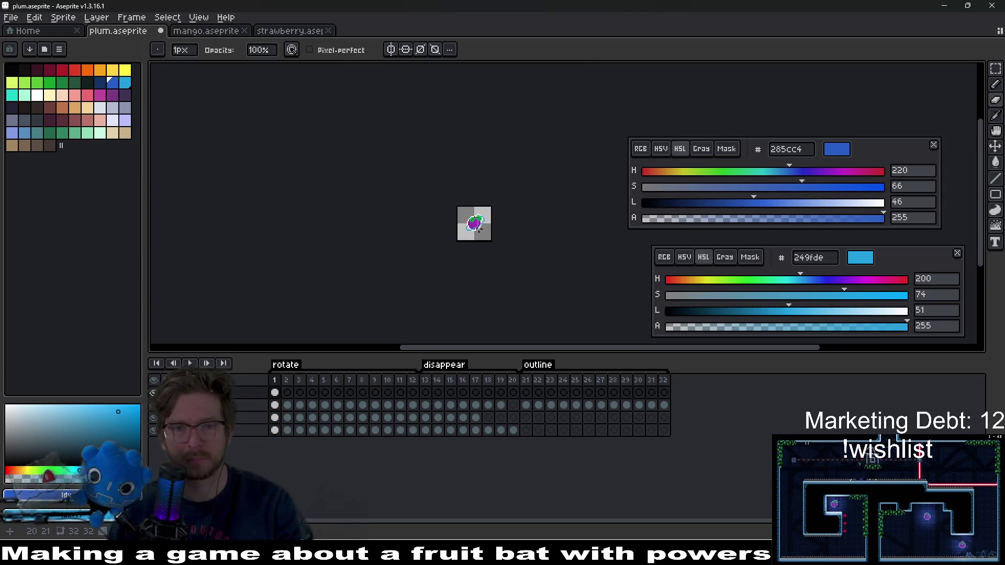
pyautogui.scroll(-4, 481, 228)
pyautogui.scroll(5, 481, 228)
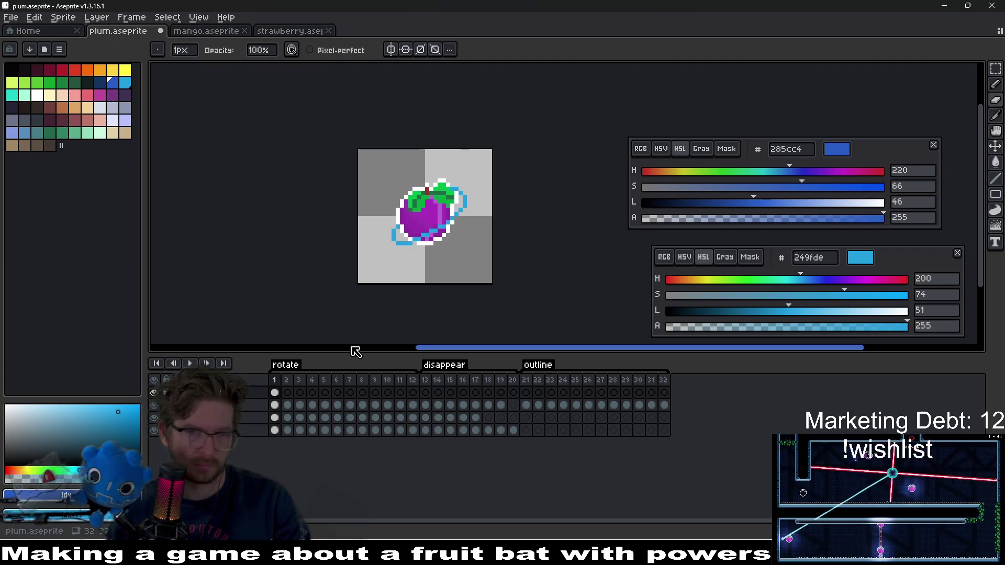
pyautogui.scroll(2, 428, 211)
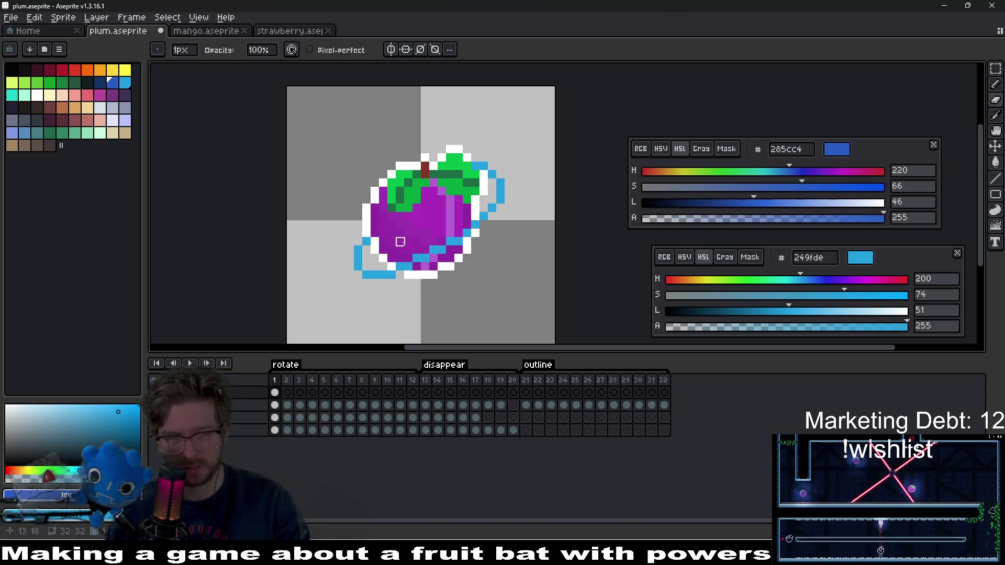
pyautogui.press('l')
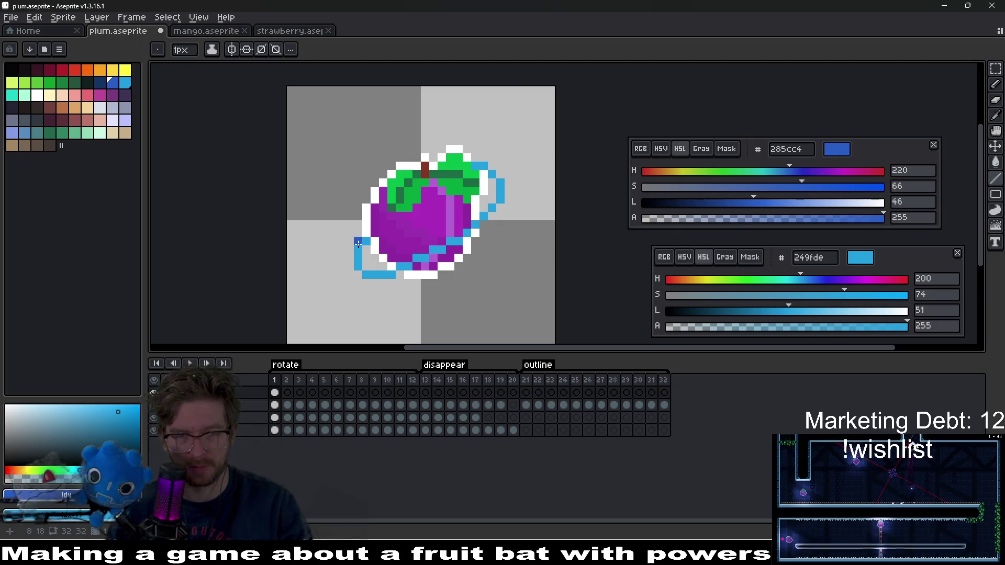
# Undo the stray blue outline pixel on the plum.
pyautogui.press('e')
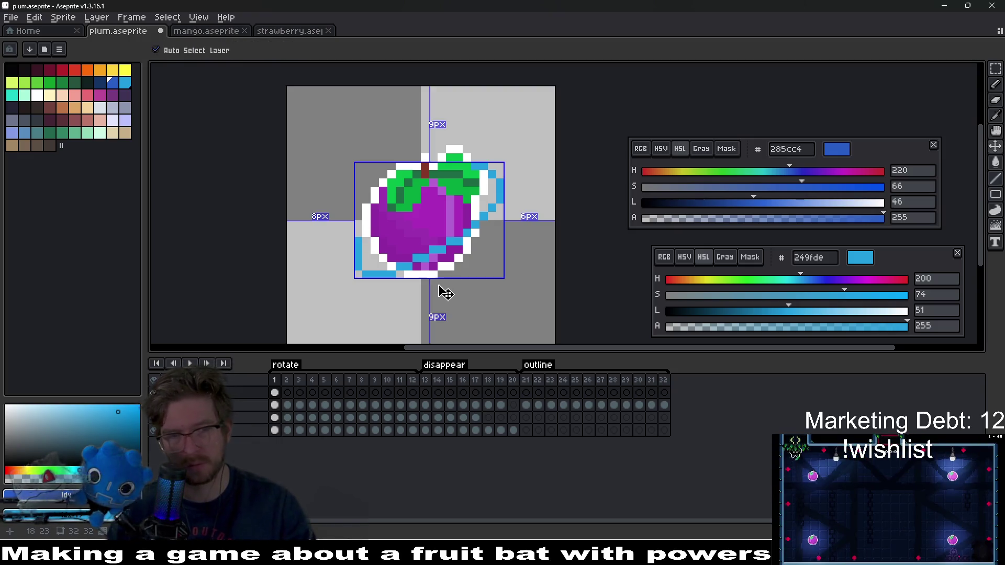
pyautogui.hotkey('ctrl', 'z')
pyautogui.press('b')
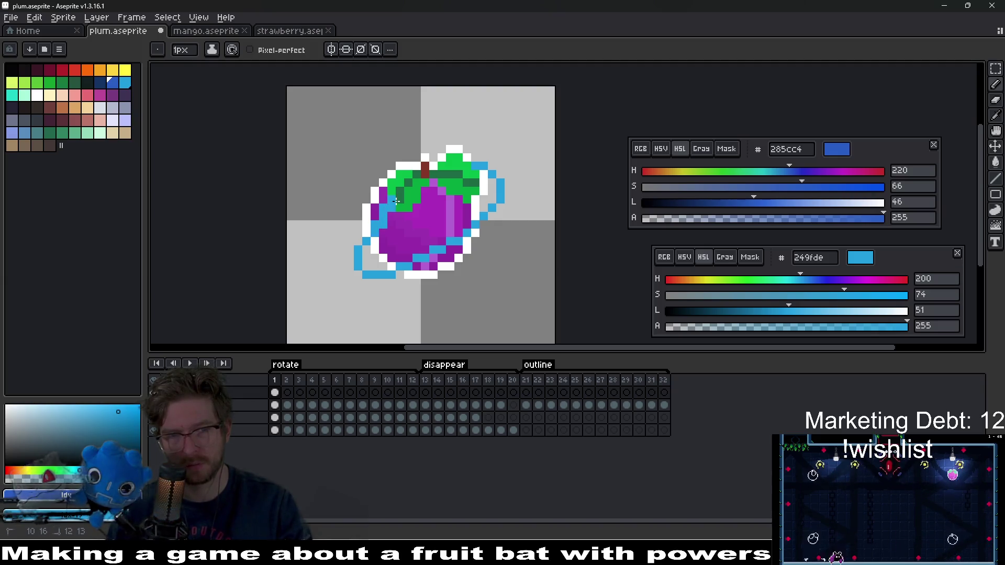
# Try a test straight line down across the plum's top without keeping it.
pyautogui.press('l')
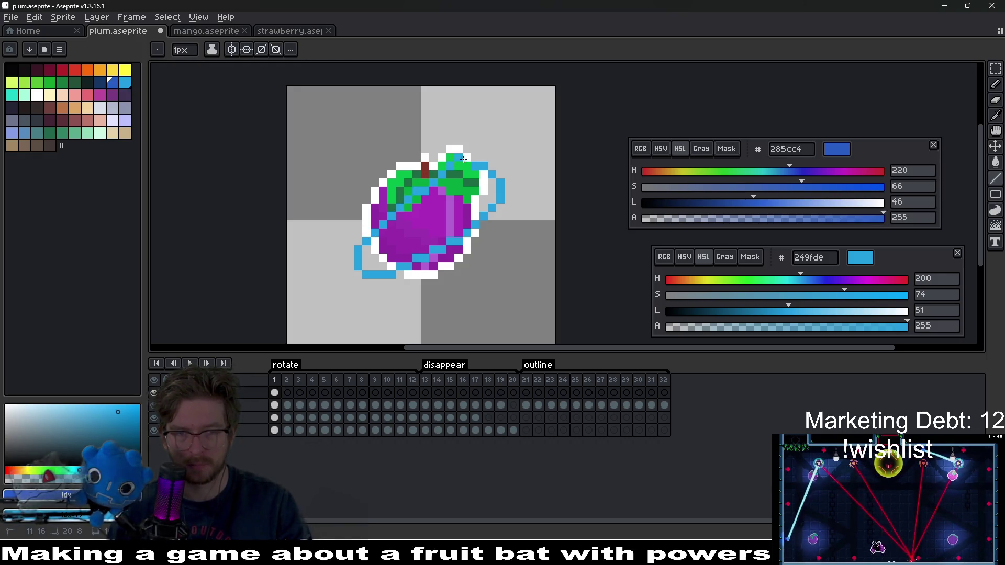
pyautogui.moveTo(463, 158); pyautogui.dragTo(460, 174)
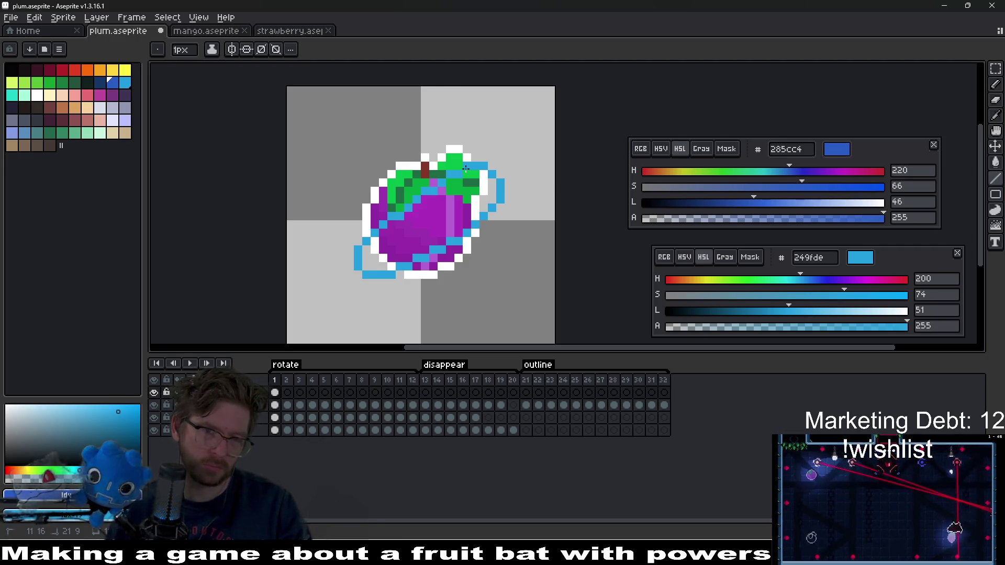
pyautogui.moveTo(470, 168); pyautogui.dragTo(465, 227)
pyautogui.press('e')
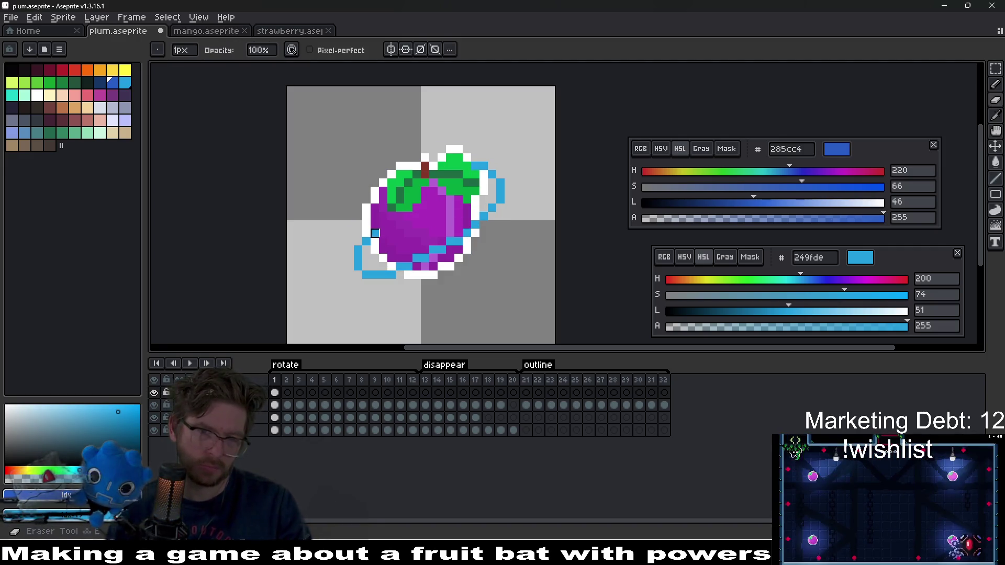
pyautogui.scroll(-6, 433, 274)
pyautogui.scroll(8, 433, 275)
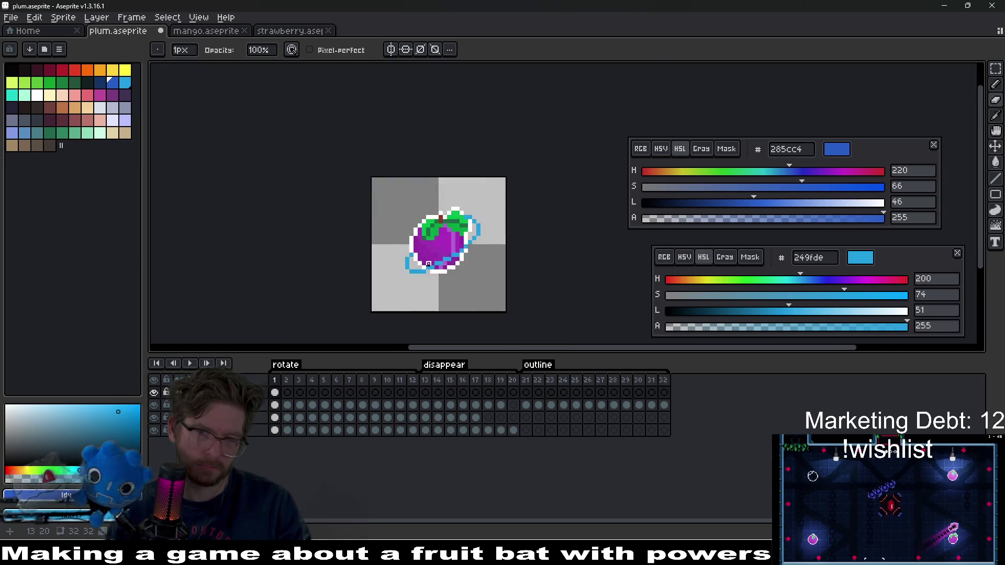
# Add a new empty layer above the plum's original layer.
pyautogui.click(253, 396)
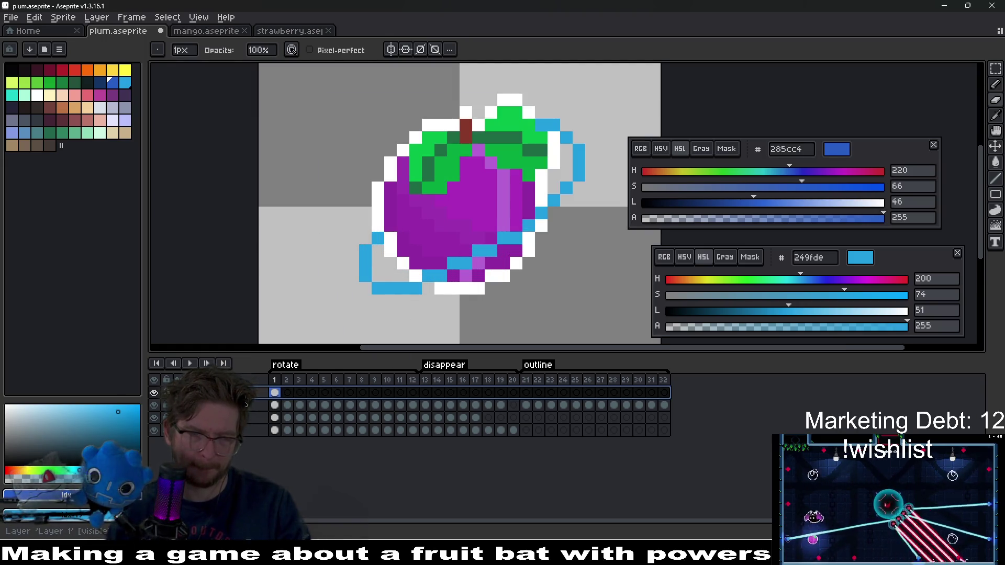
pyautogui.doubleClick(254, 392)
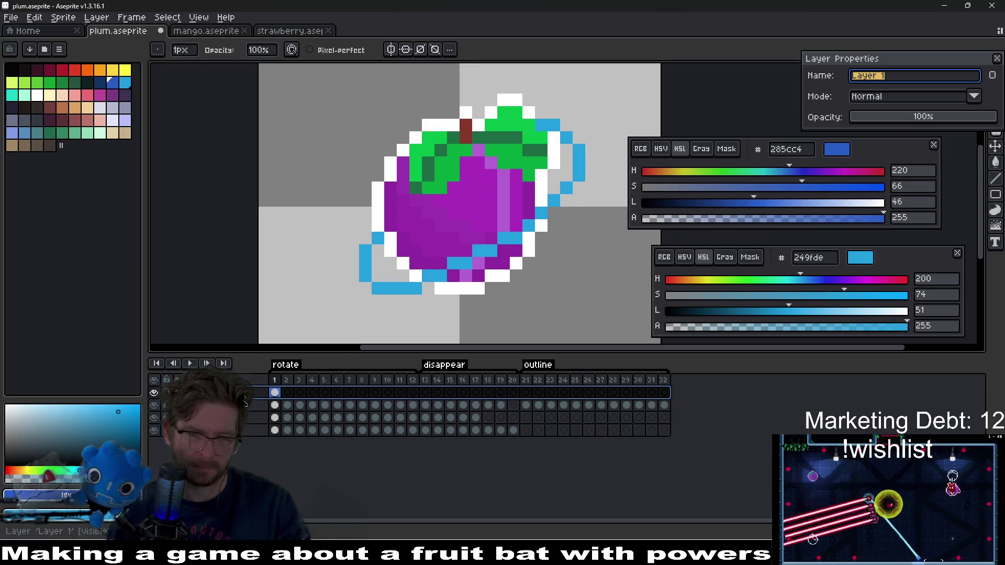
pyautogui.press('Escape')
pyautogui.rightClick(244, 402)
pyautogui.moveTo(258, 415)
pyautogui.click(359, 417)
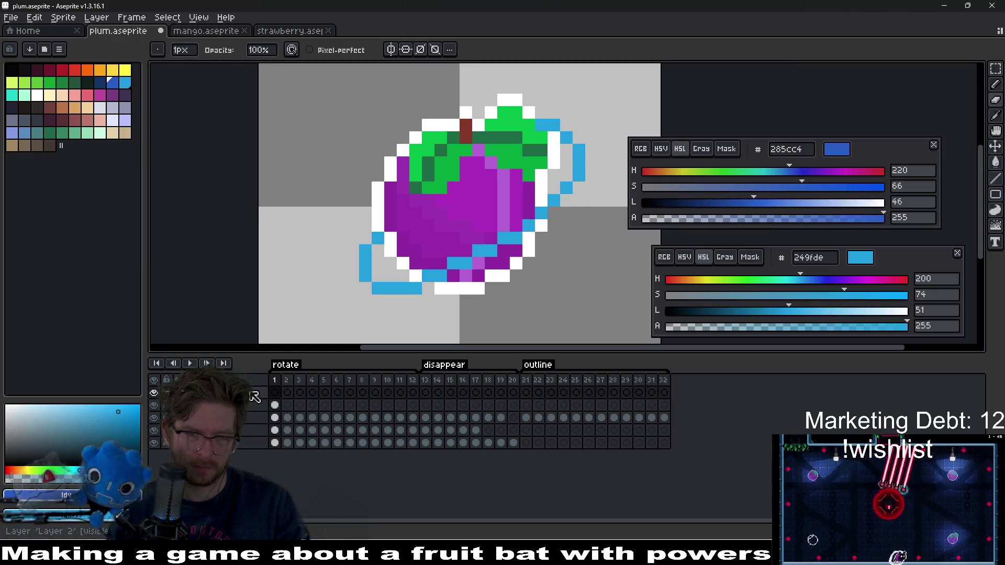
# Rename the original layer to bg and begin renaming the new top layer.
pyautogui.doubleClick(249, 405)
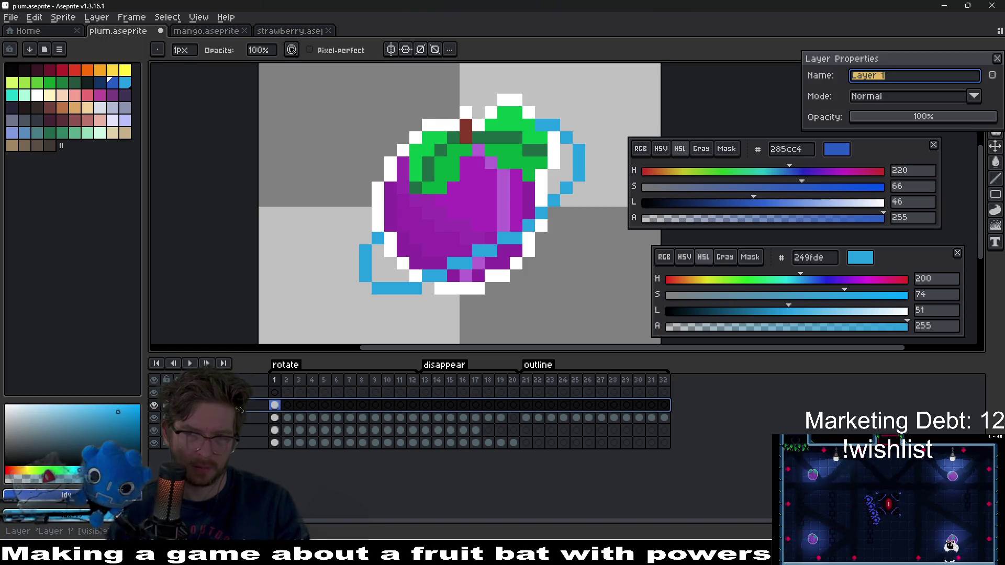
pyautogui.write('bg')
pyautogui.press('Return')
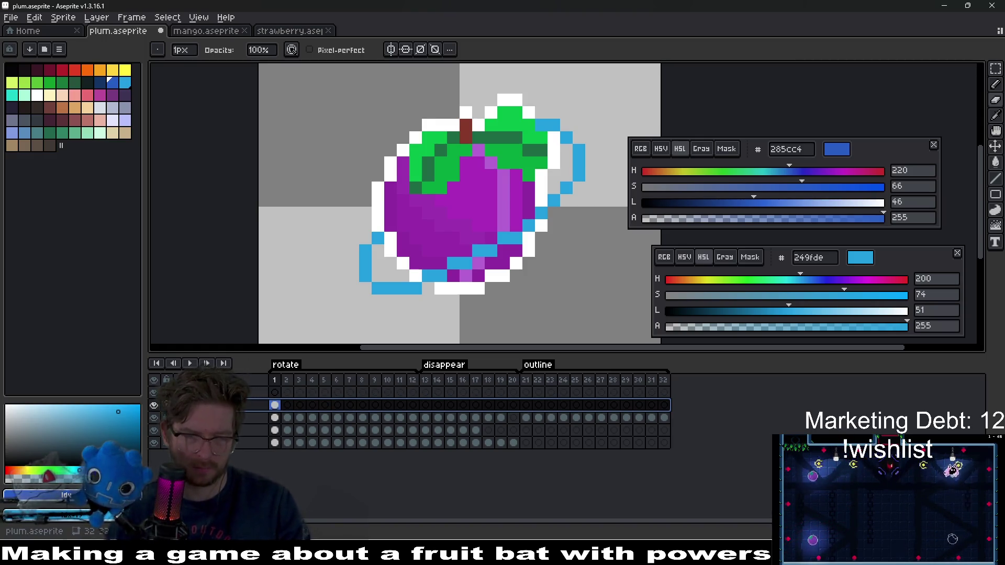
pyautogui.doubleClick(249, 393)
# Name the top layer fg and paint dark-blue pixels at the outline's lower left.
pyautogui.write('fg')
pyautogui.press('Return')
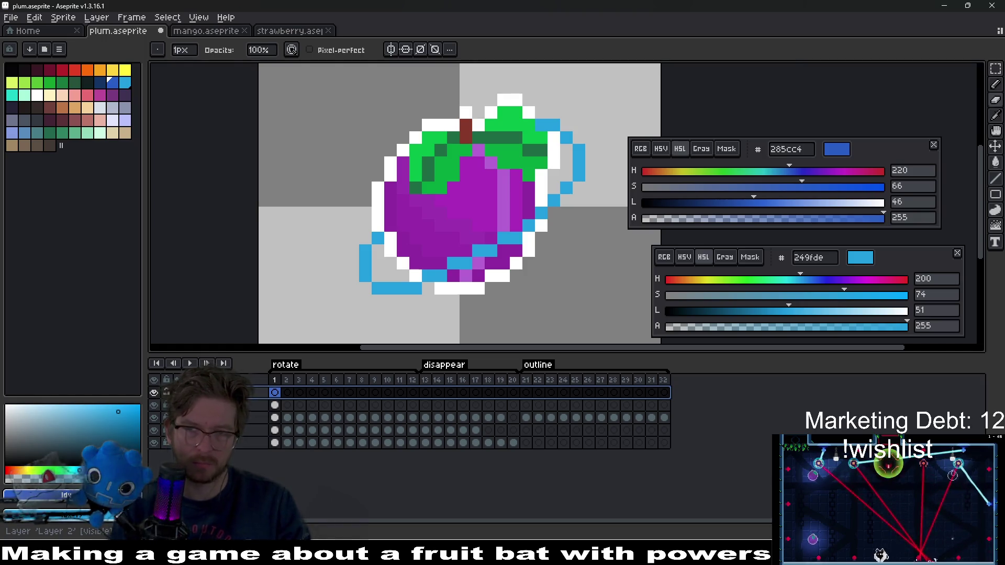
pyautogui.press('b')
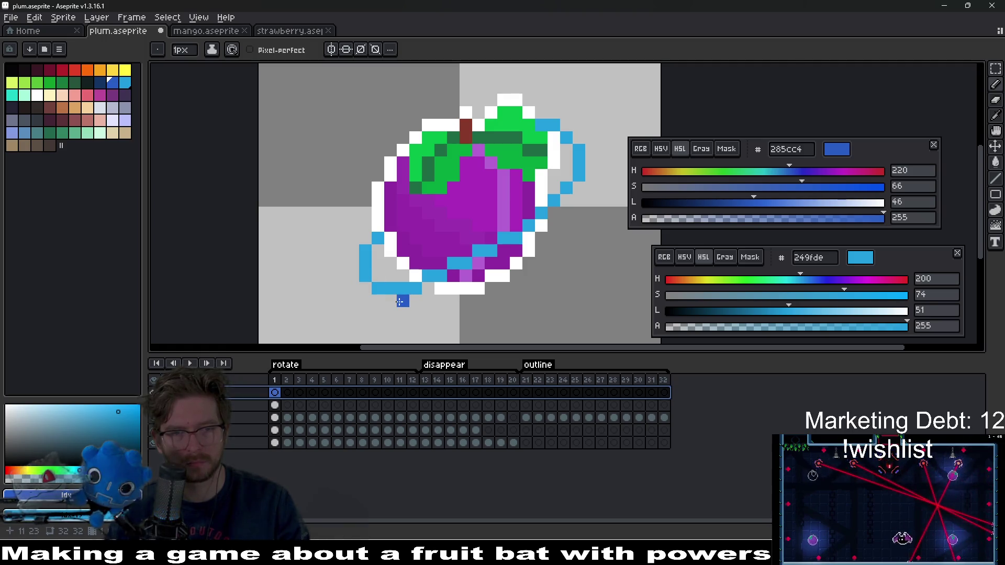
pyautogui.moveTo(399, 302); pyautogui.dragTo(414, 304)
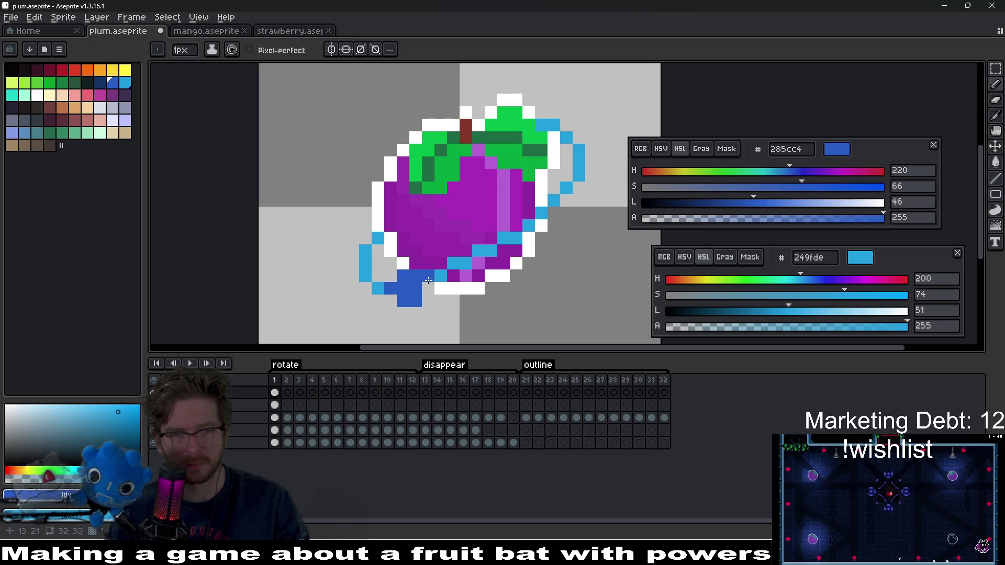
# Undo the dark-blue blob and place a single dark-blue pixel below the outline.
pyautogui.scroll(-5, 436, 291)
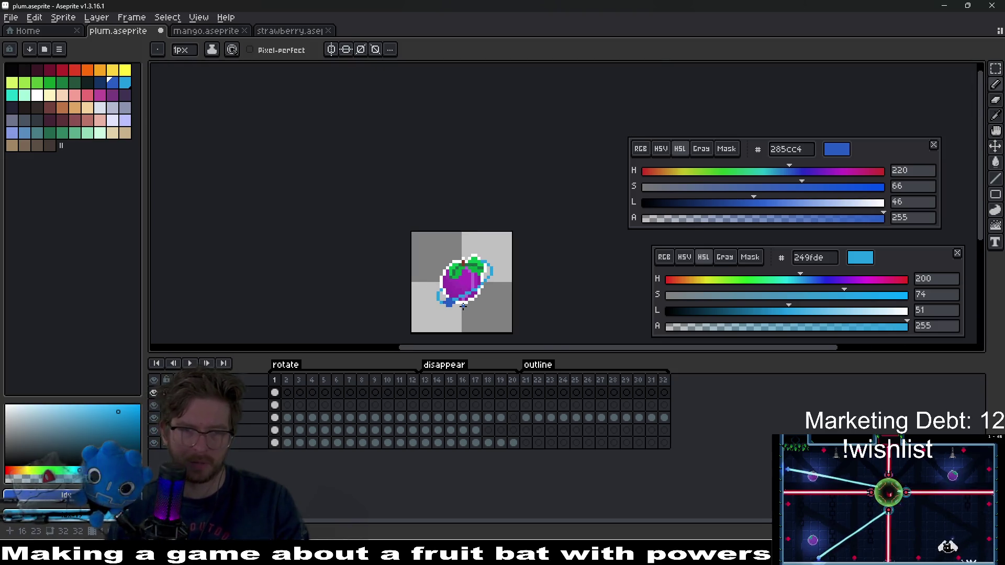
pyautogui.scroll(2, 462, 306)
pyautogui.scroll(2, 435, 294)
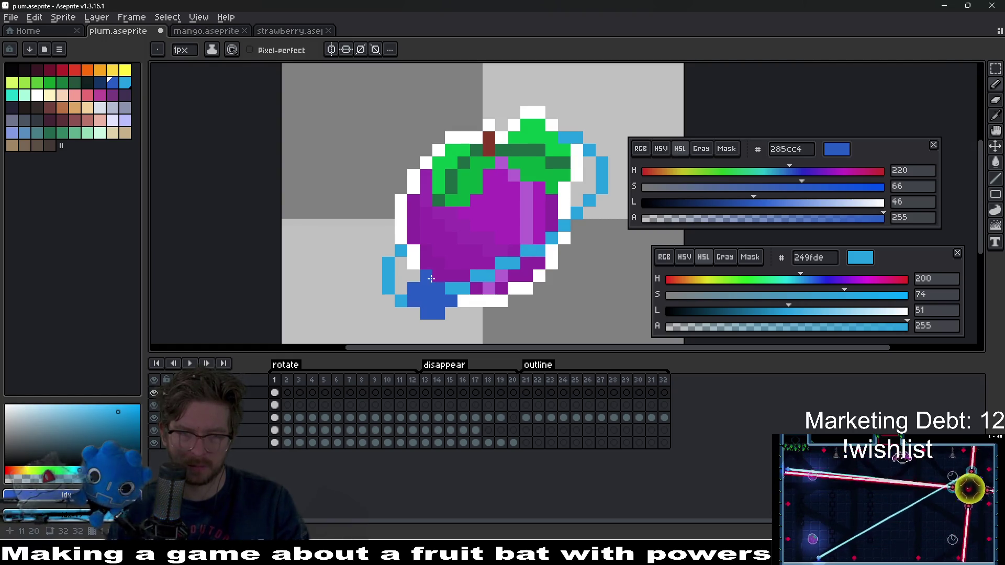
pyautogui.scroll(-5, 451, 287)
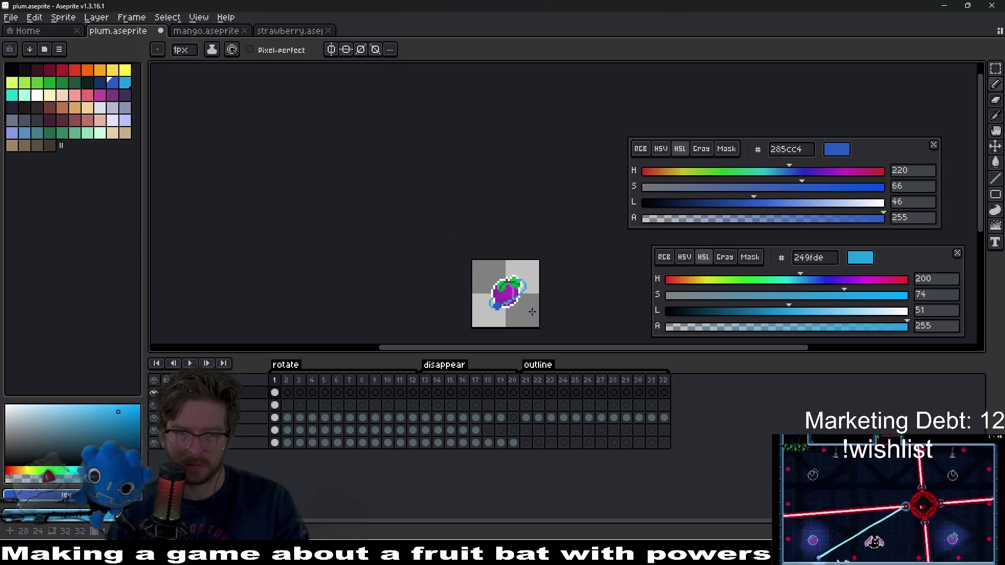
pyautogui.scroll(4, 525, 312)
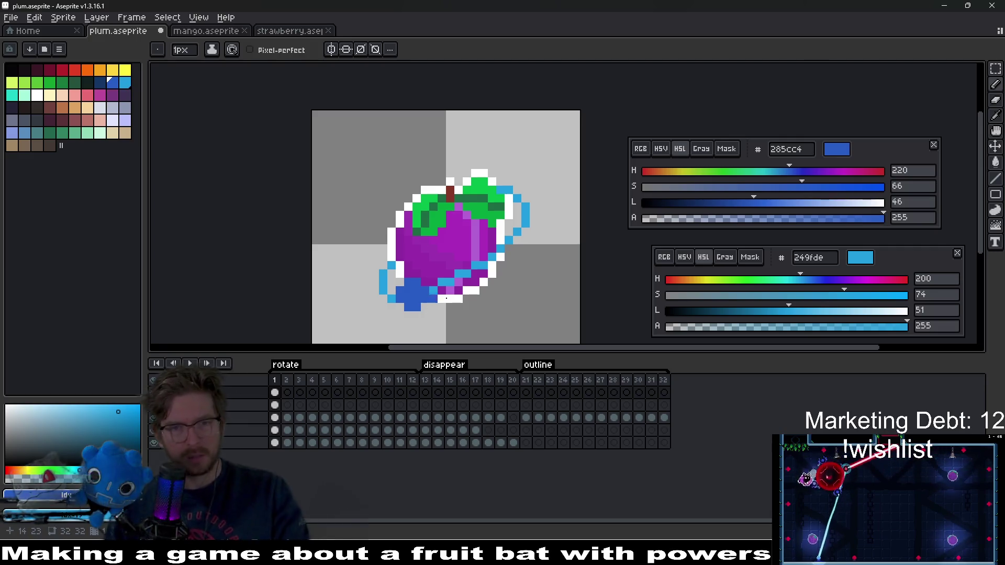
pyautogui.moveTo(482, 290)
pyautogui.mouseDown()
pyautogui.moveTo(466, 314)
pyautogui.moveTo(489, 281)
pyautogui.mouseUp()
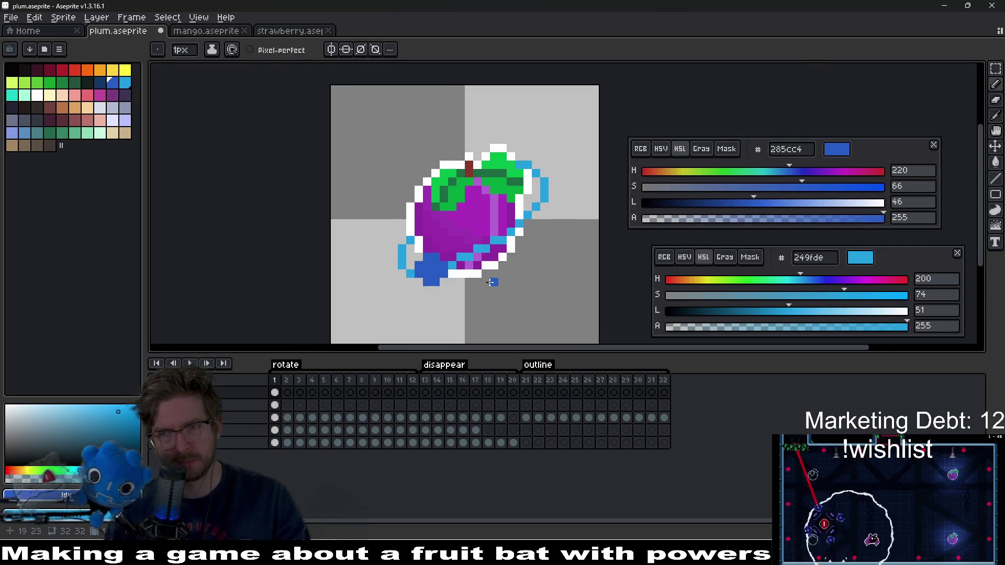
pyautogui.hotkey('ctrl', 'z')
pyautogui.hotkey('ctrl', 'z')
pyautogui.hotkey('ctrl', 'z')
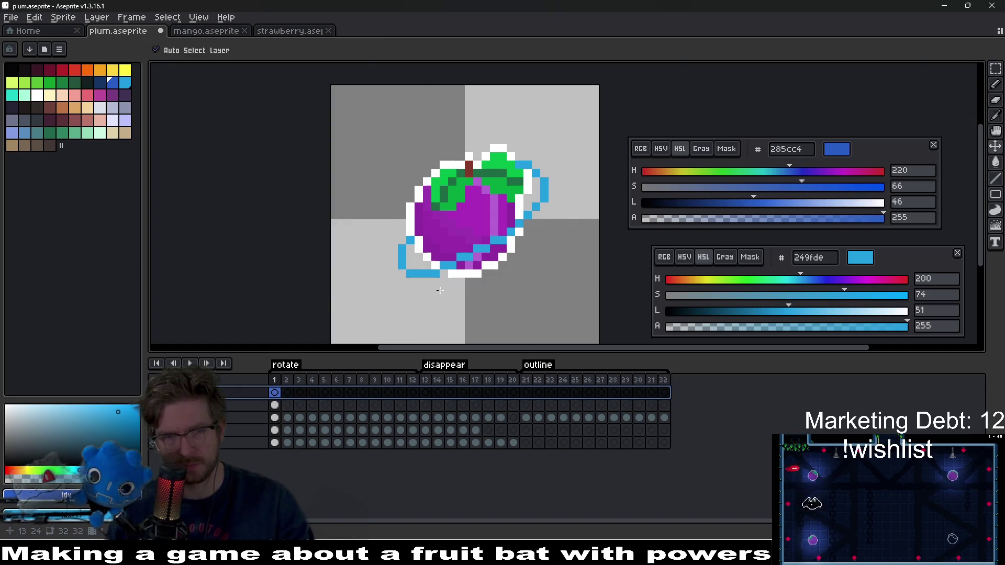
pyautogui.scroll(2, 450, 292)
pyautogui.click(424, 248)
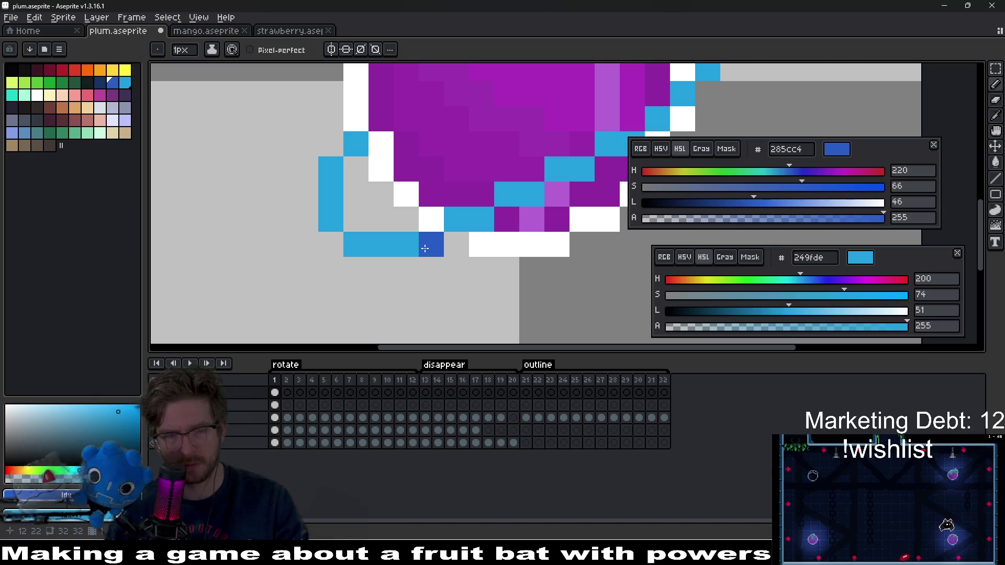
pyautogui.scroll(-5, 503, 287)
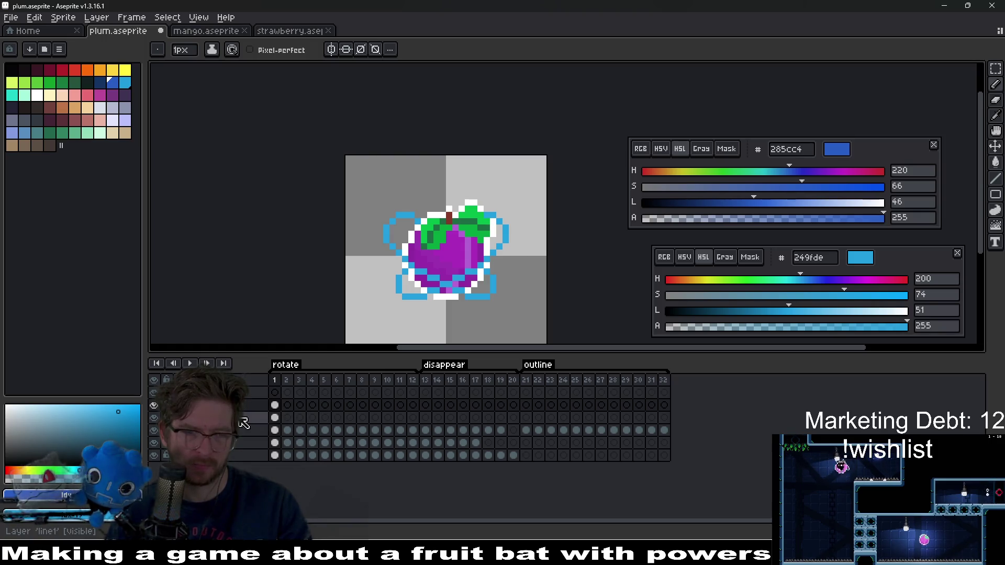
# Sample the outline's light blue 249fde and mix a darker second blue, 1b7fb1.
pyautogui.click(275, 405)
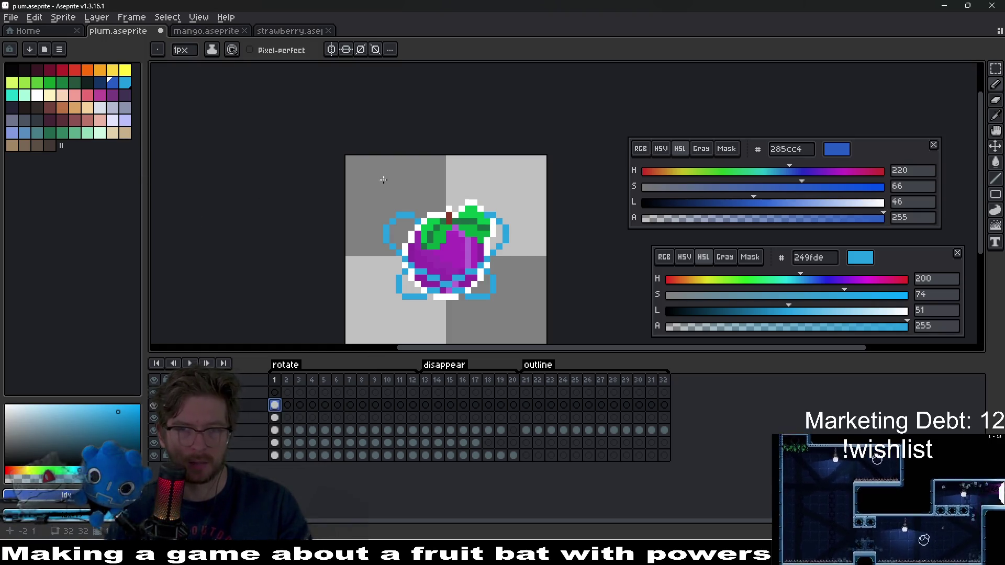
pyautogui.moveTo(761, 203); pyautogui.dragTo(786, 202)
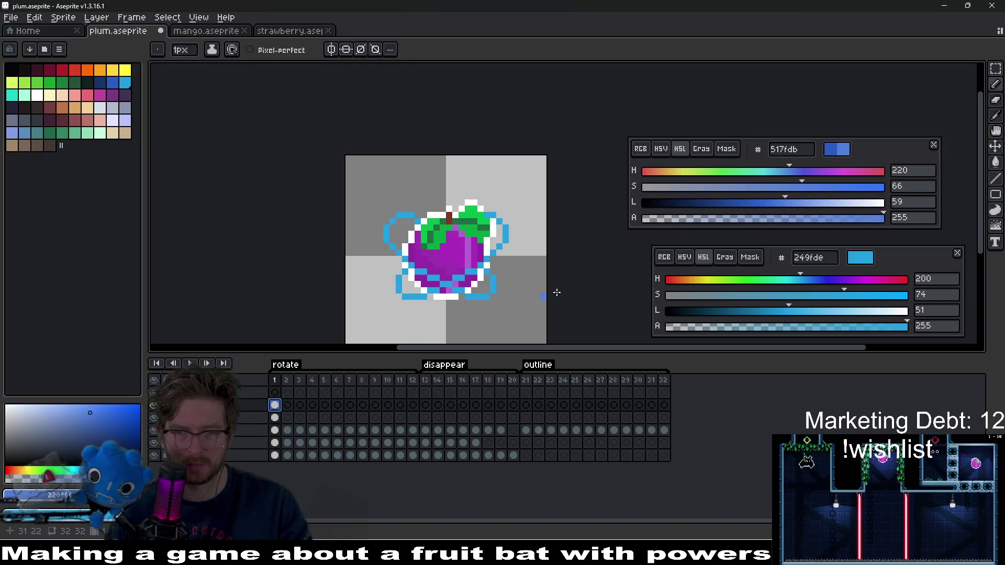
pyautogui.scroll(3, 452, 267)
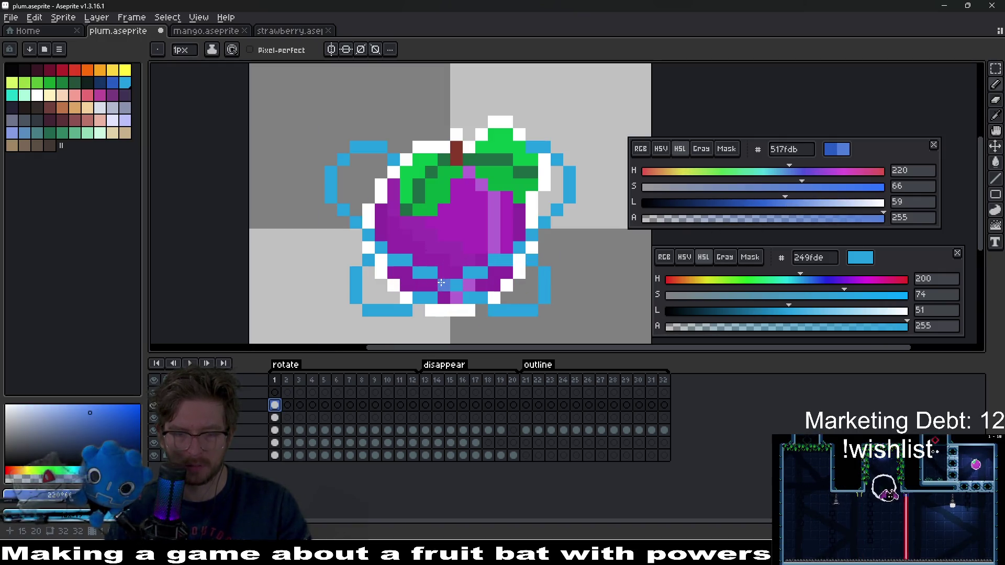
pyautogui.press('i')
pyautogui.click(425, 272)
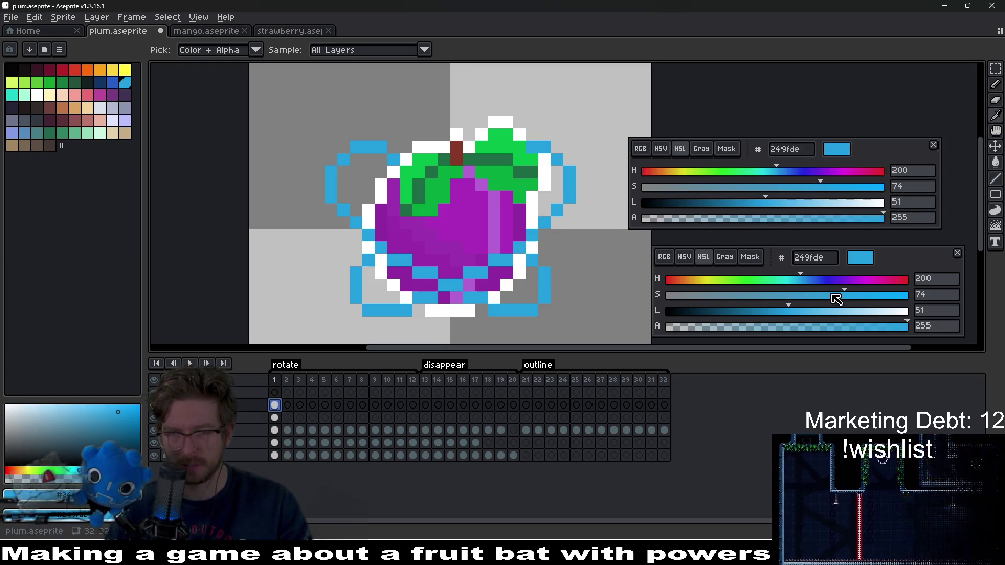
pyautogui.moveTo(780, 316); pyautogui.dragTo(763, 312)
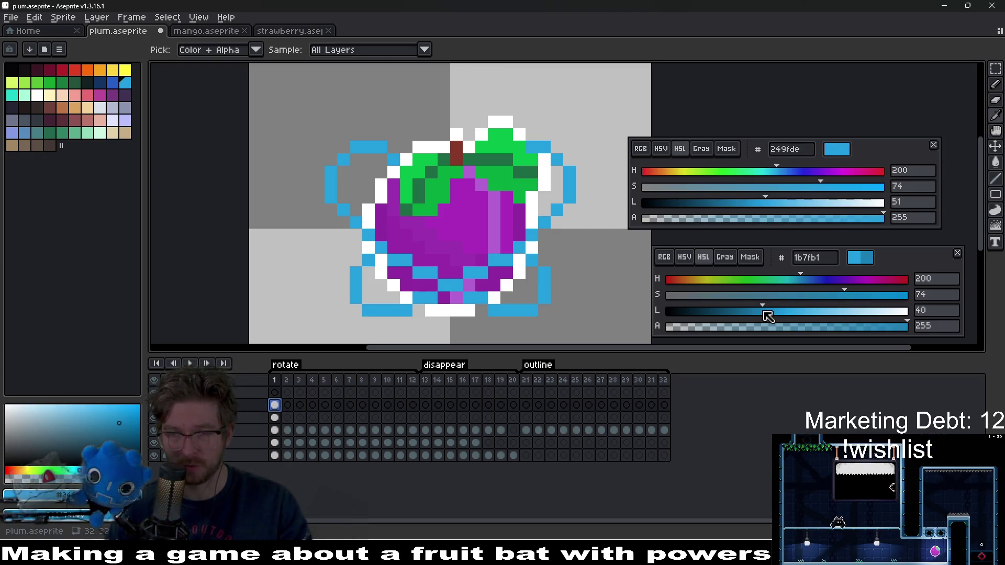
# Raise the second blue's lightness to 63 and replace #249fde outline pixels with 5bb8e6.
pyautogui.hotkey('shift', 'r')
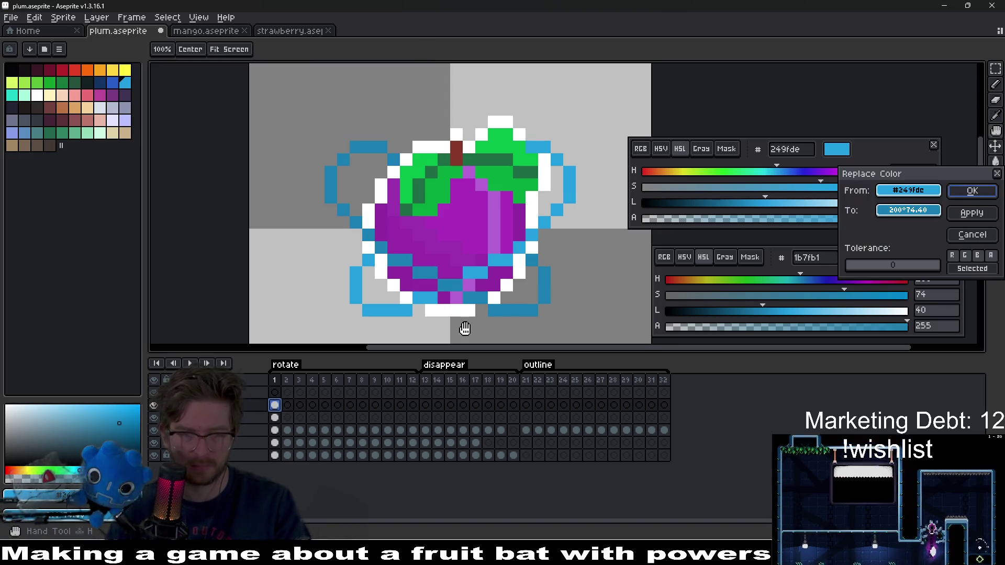
pyautogui.press('Return')
pyautogui.scroll(-6, 552, 264)
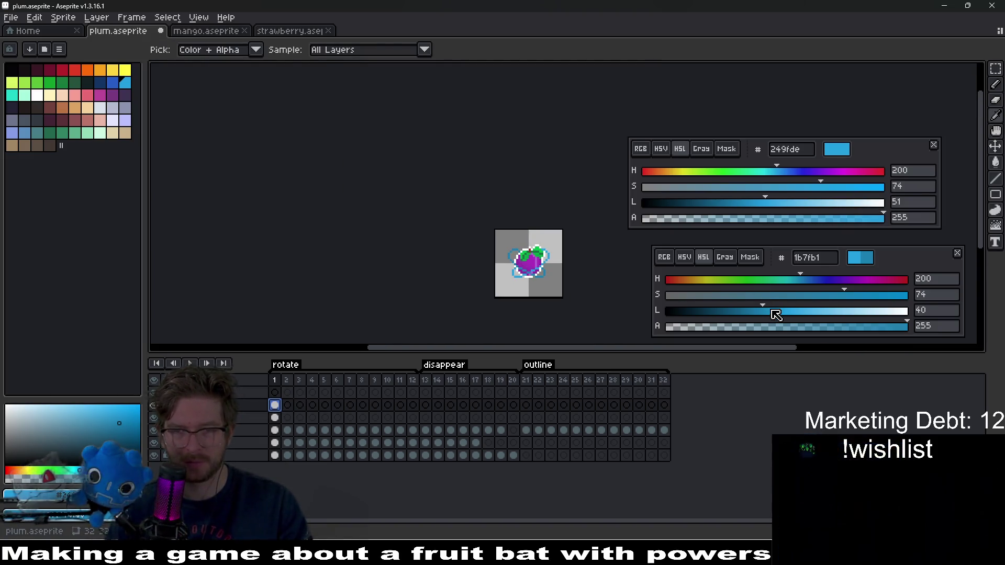
pyautogui.moveTo(779, 316); pyautogui.dragTo(817, 312)
pyautogui.hotkey('shift', 'r')
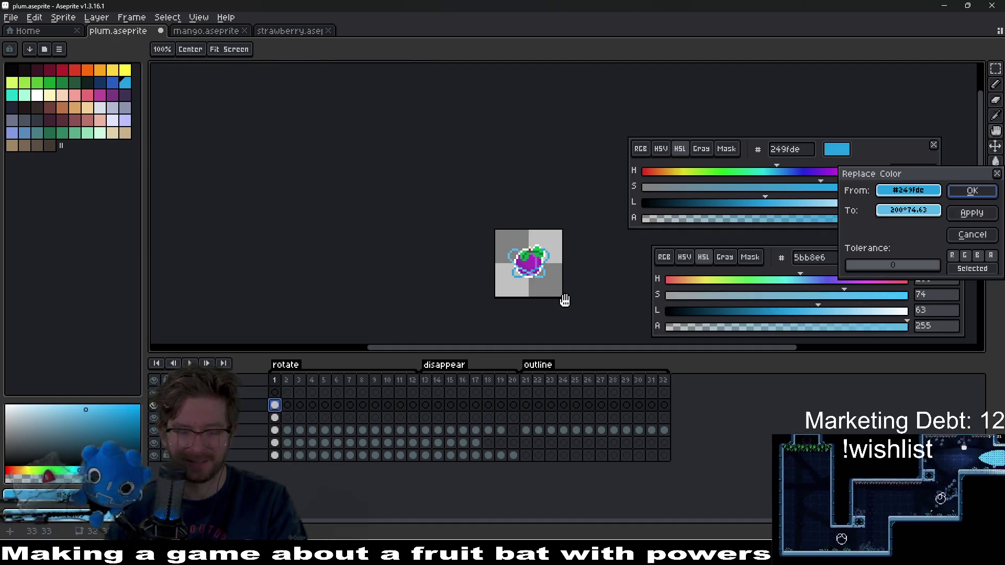
pyautogui.press('Return')
# Preview a -42 hue shift on the outline in Hue/Saturation.
pyautogui.press('i')
pyautogui.scroll(3, 576, 275)
pyautogui.scroll(-4, 538, 271)
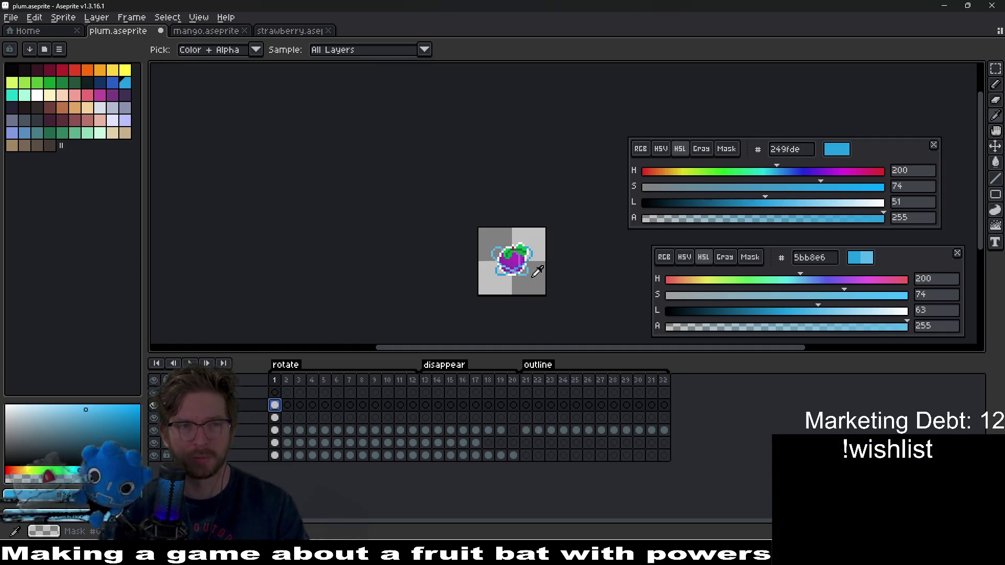
pyautogui.hotkey('ctrl', 'u')
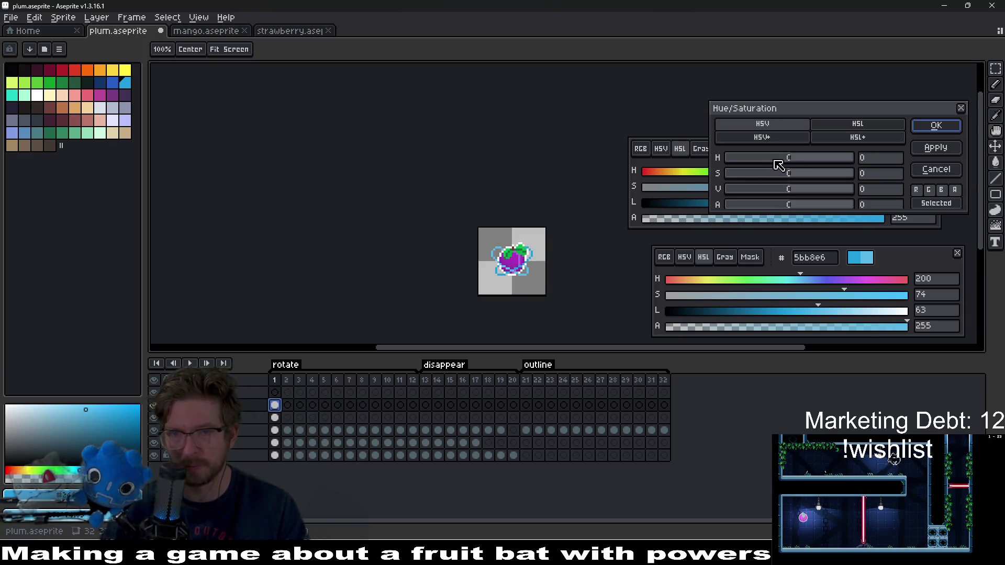
# Apply the -42 hue shift, then shift the next outline layer's hue by -97.
pyautogui.click(926, 128)
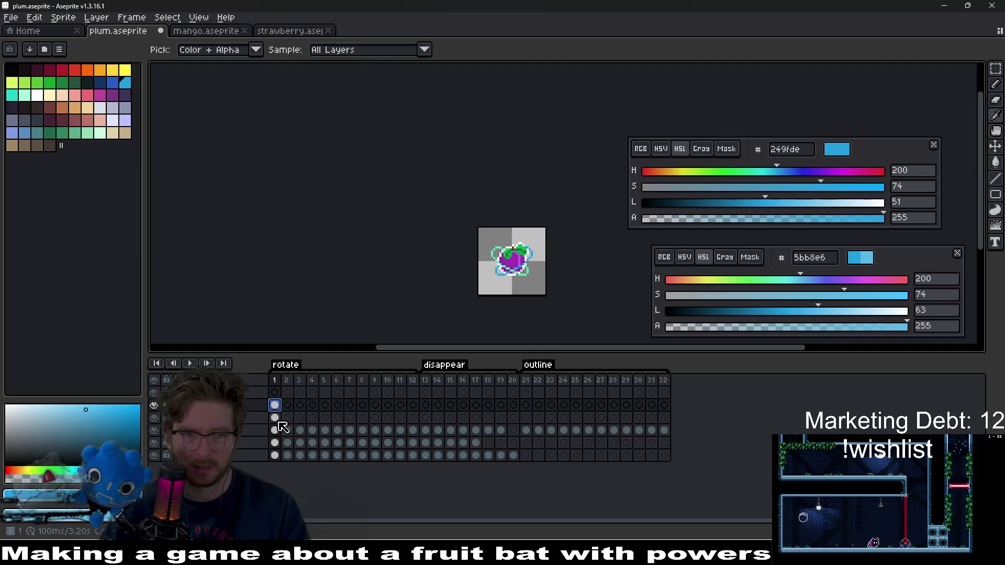
pyautogui.click(279, 422)
pyautogui.hotkey('ctrl', 'u')
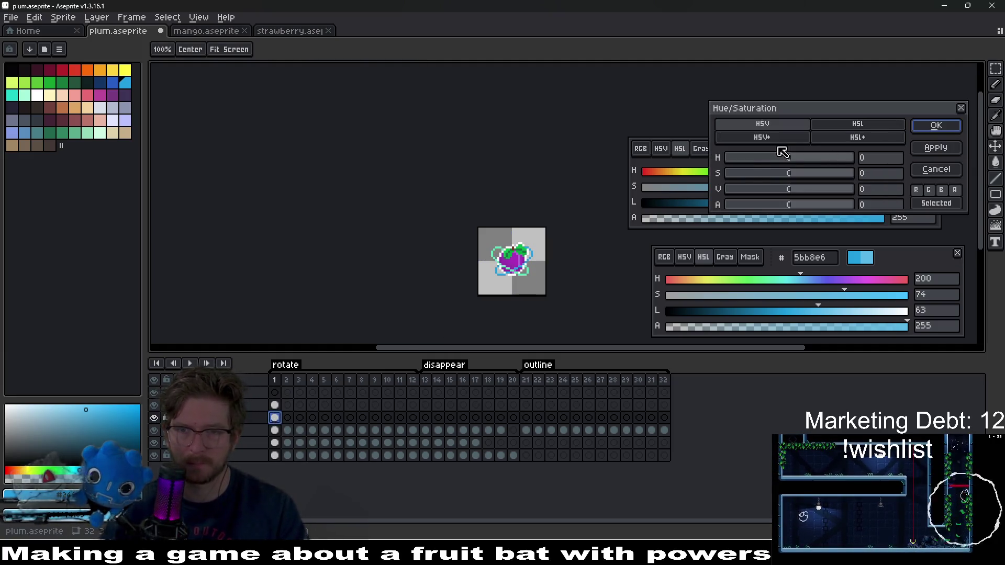
pyautogui.moveTo(781, 161); pyautogui.dragTo(760, 159)
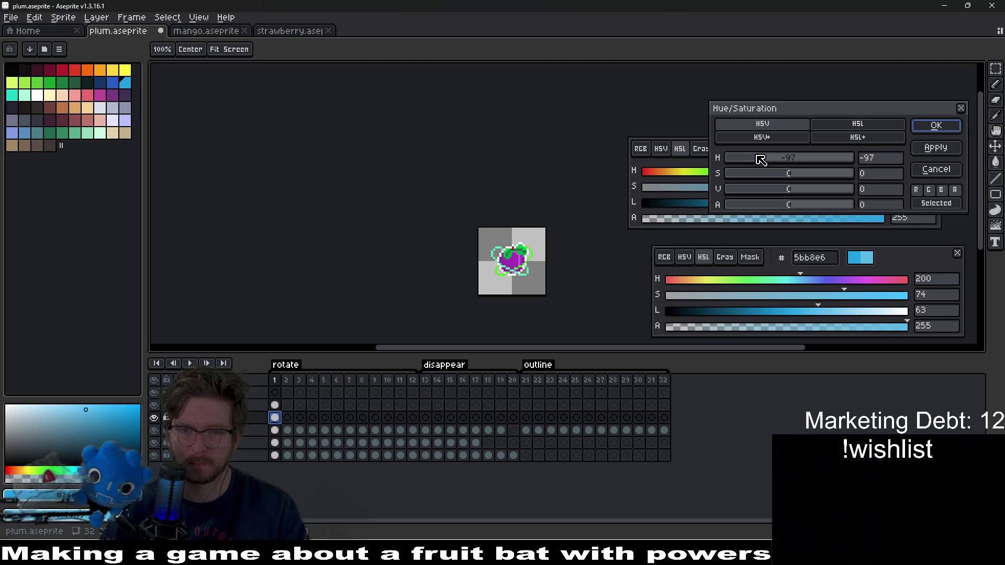
pyautogui.click(936, 125)
pyautogui.press('i')
# Return the plum's swoosh to its light-blue outline colour.
pyautogui.scroll(2, 535, 264)
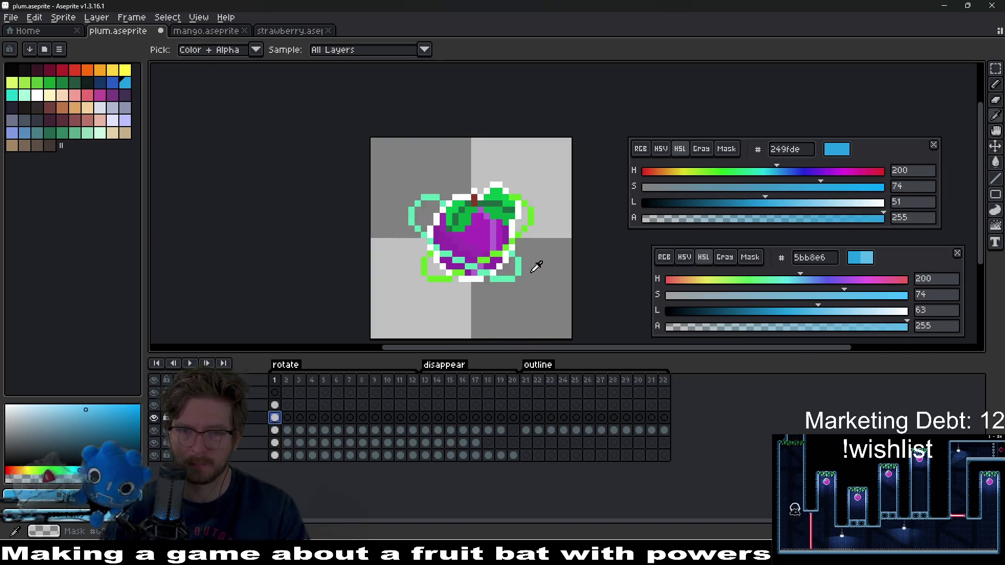
pyautogui.scroll(-1, 536, 267)
pyautogui.scroll(-1, 535, 267)
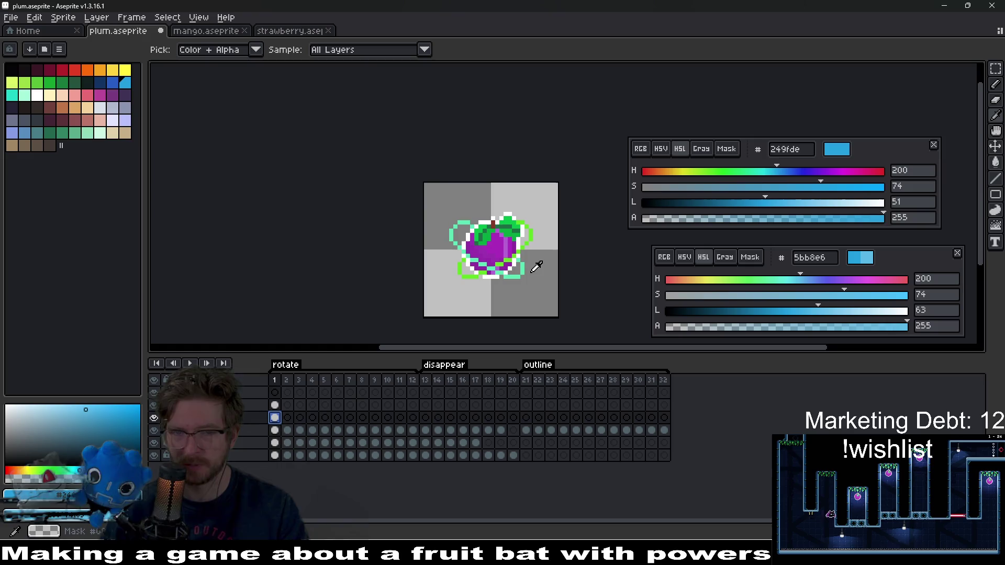
pyautogui.keyDown('ctrl'); pyautogui.click(536, 267); pyautogui.keyUp('ctrl')
pyautogui.scroll(1, 536, 267)
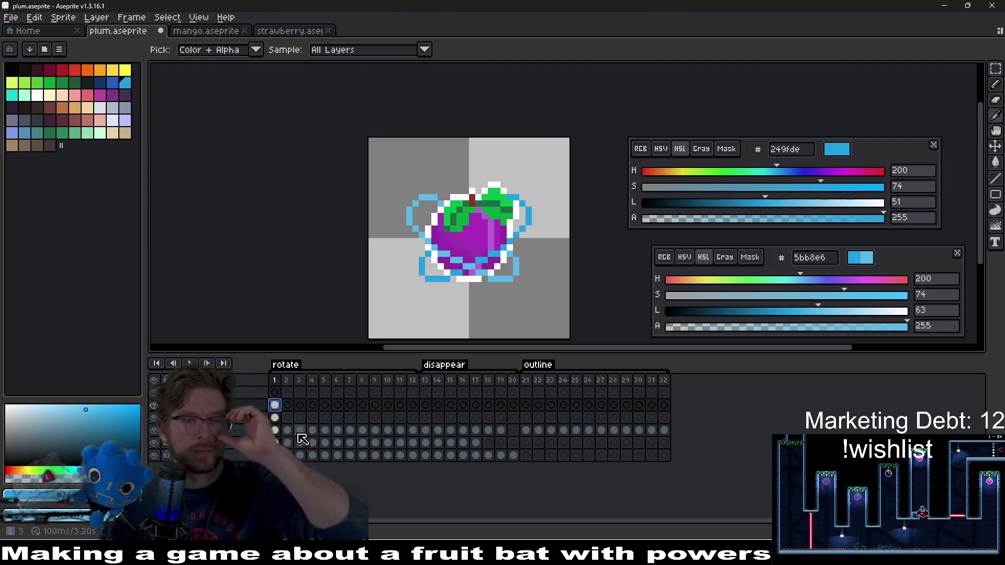
# Rename the top layer ball1 and add a new layer named ball2.
pyautogui.doubleClick(220, 392)
pyautogui.write('ball1')
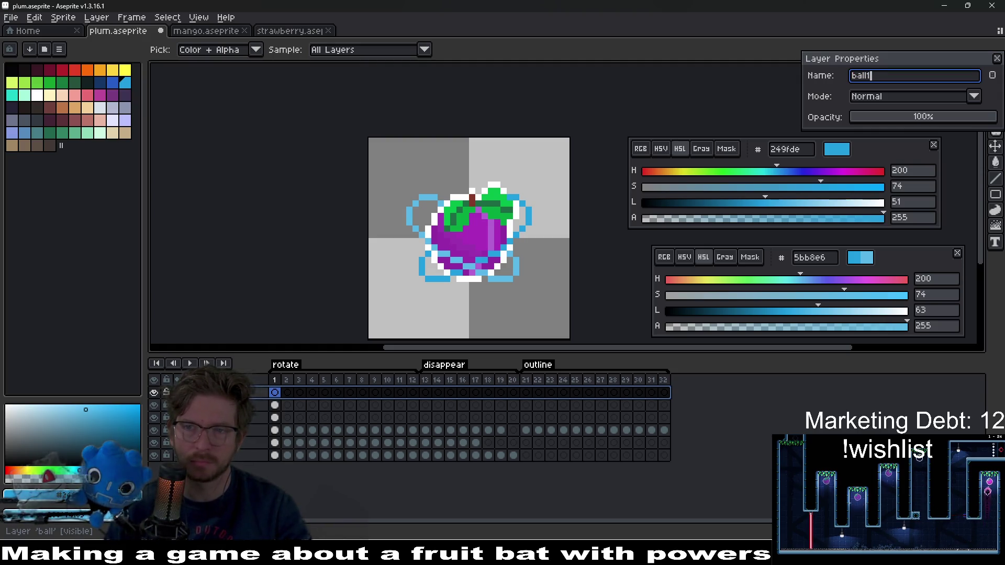
pyautogui.press('Return')
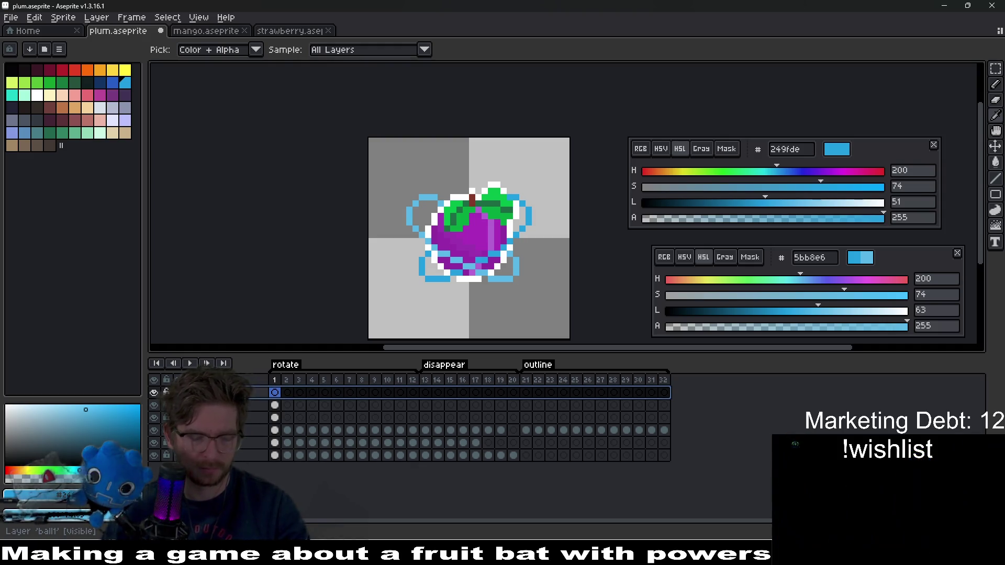
pyautogui.hotkey('shift', 'n')
pyautogui.hotkey('shift', 'p')
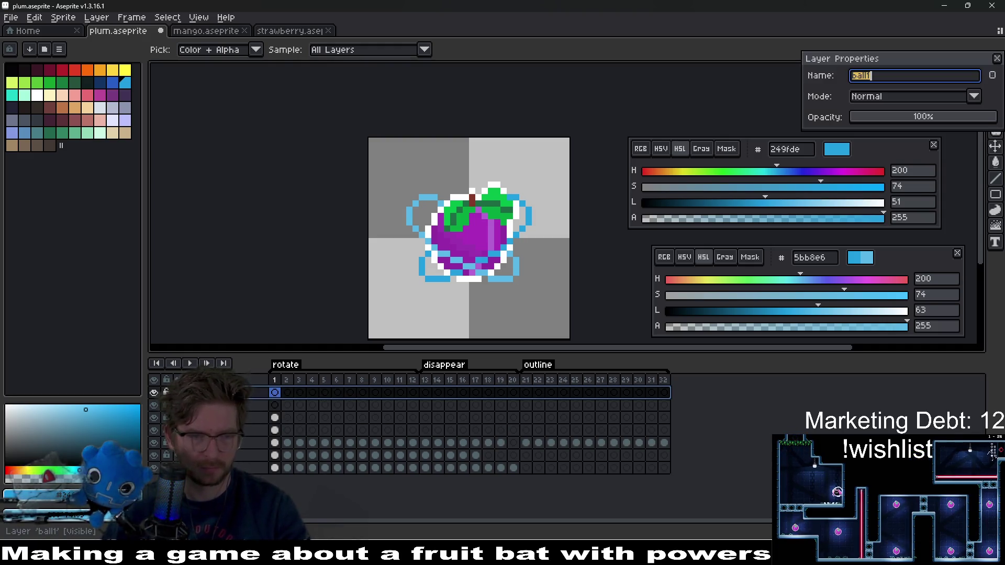
pyautogui.write('ball2')
pyautogui.press('Return')
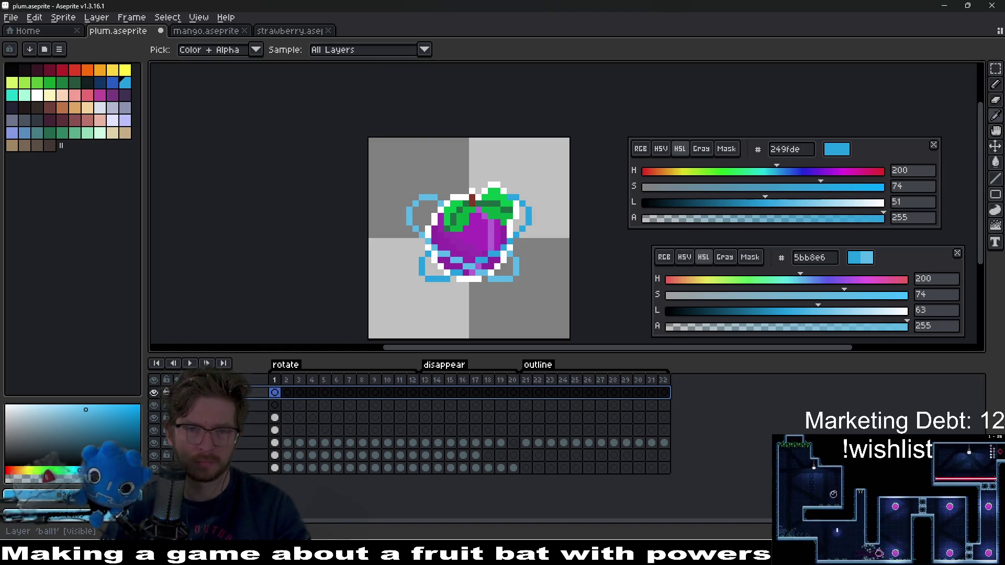
pyautogui.click(277, 393)
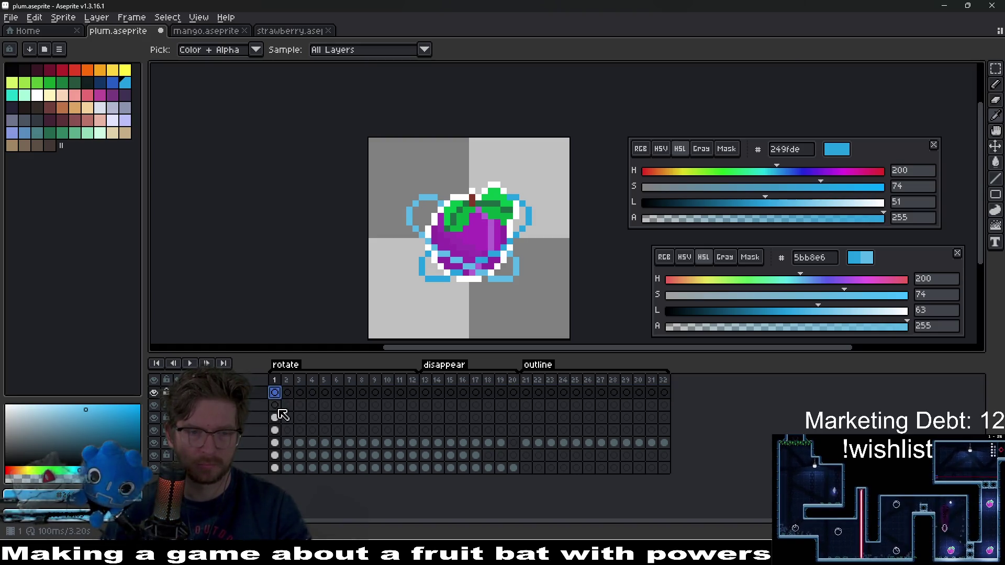
# Toggle visibility of line1 and the layer above it, and move the selected layer down one slot.
pyautogui.click(278, 408)
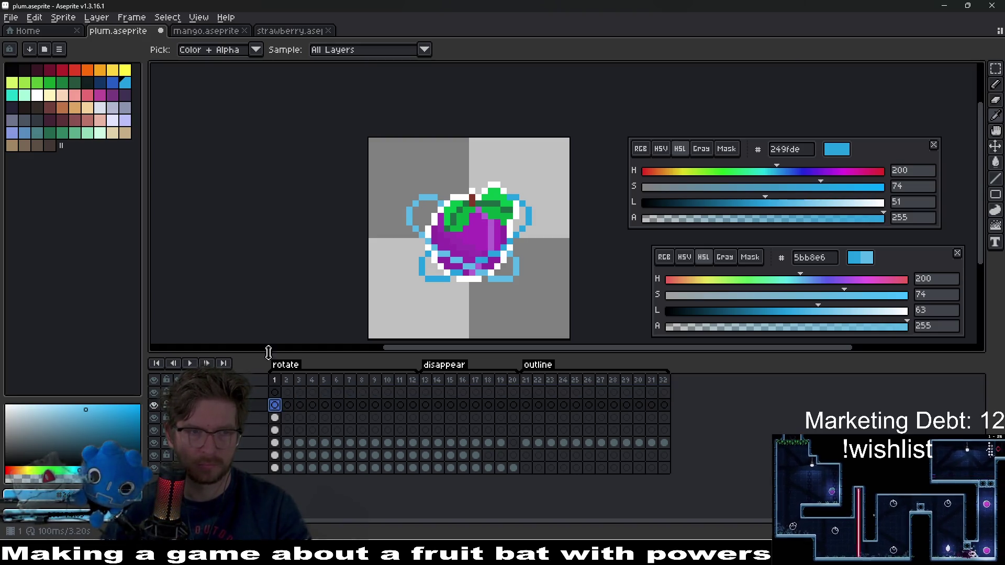
pyautogui.click(156, 431)
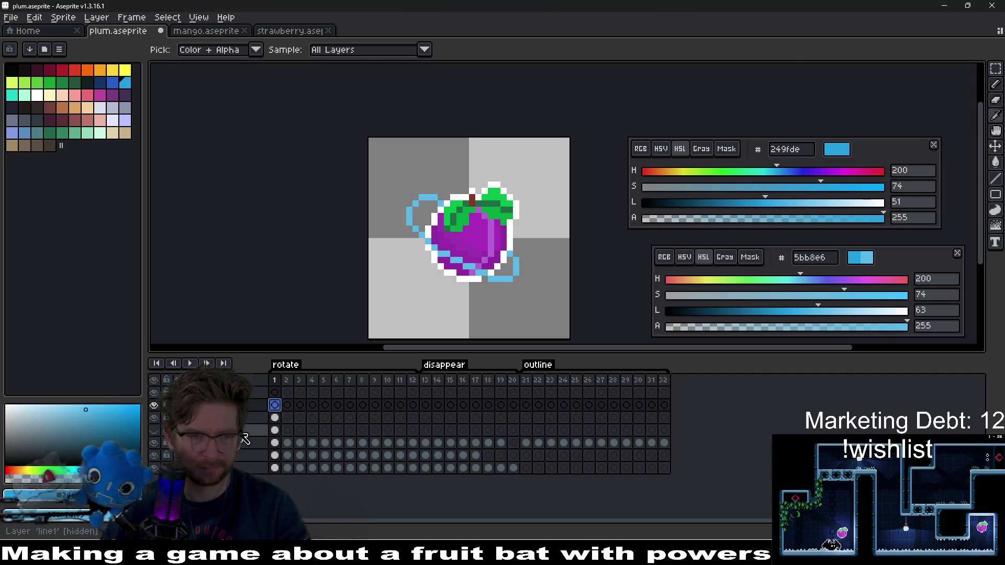
pyautogui.click(154, 430)
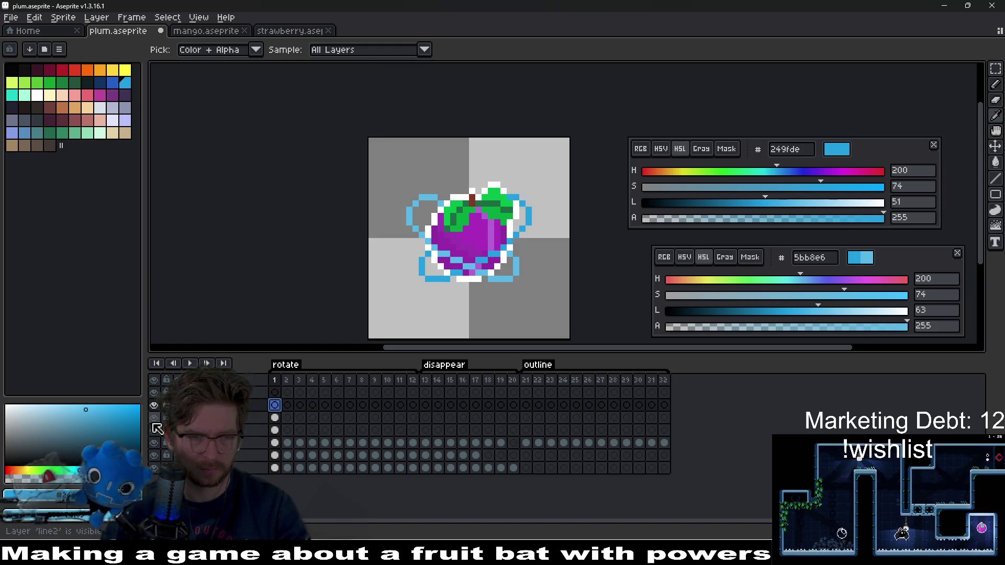
pyautogui.click(154, 417)
pyautogui.moveTo(256, 404); pyautogui.dragTo(256, 418)
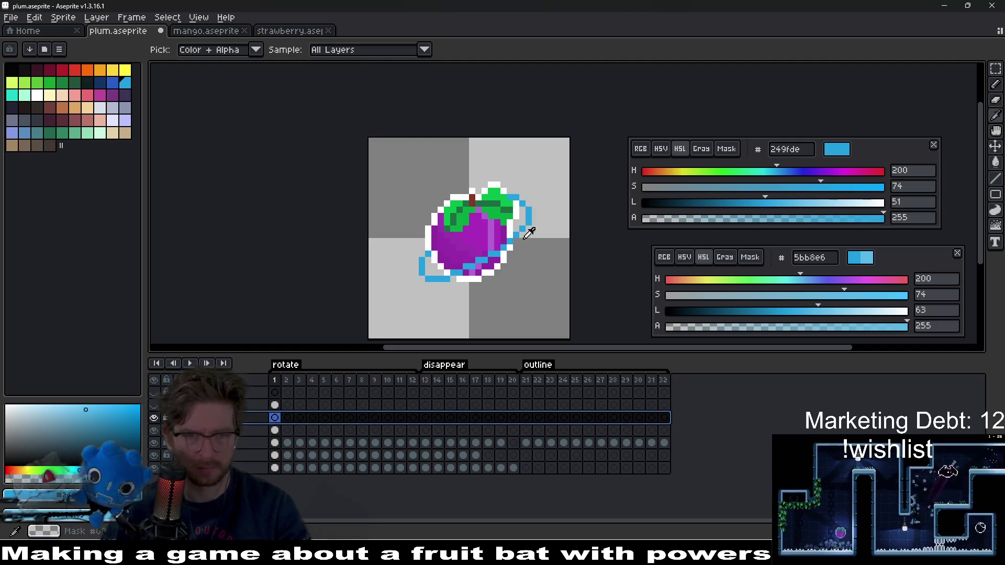
# Paint white pixels over the lower-left blue outline, then undo them.
pyautogui.press('b')
pyautogui.scroll(1, 500, 276)
pyautogui.scroll(1, 392, 275)
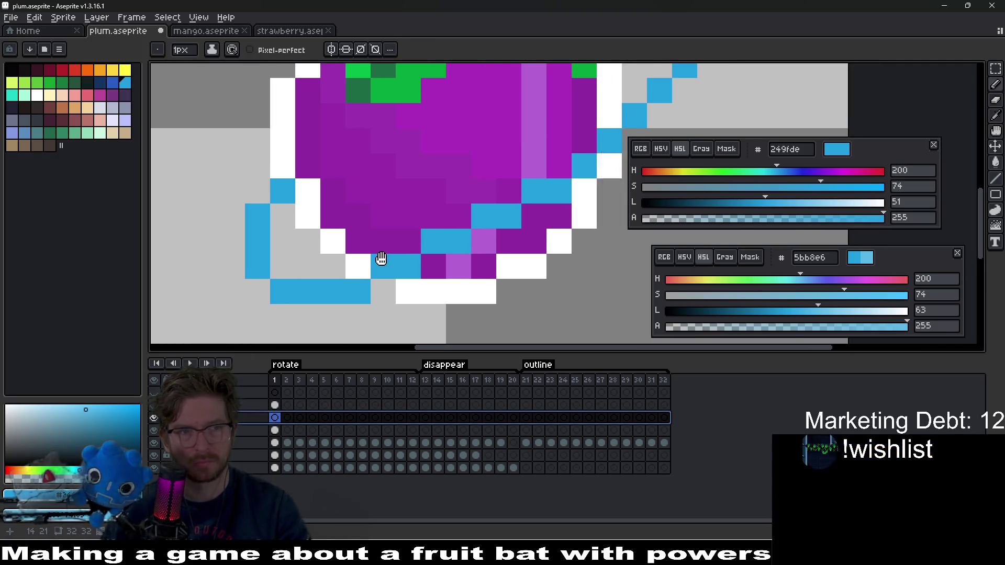
pyautogui.scroll(-2, 381, 260)
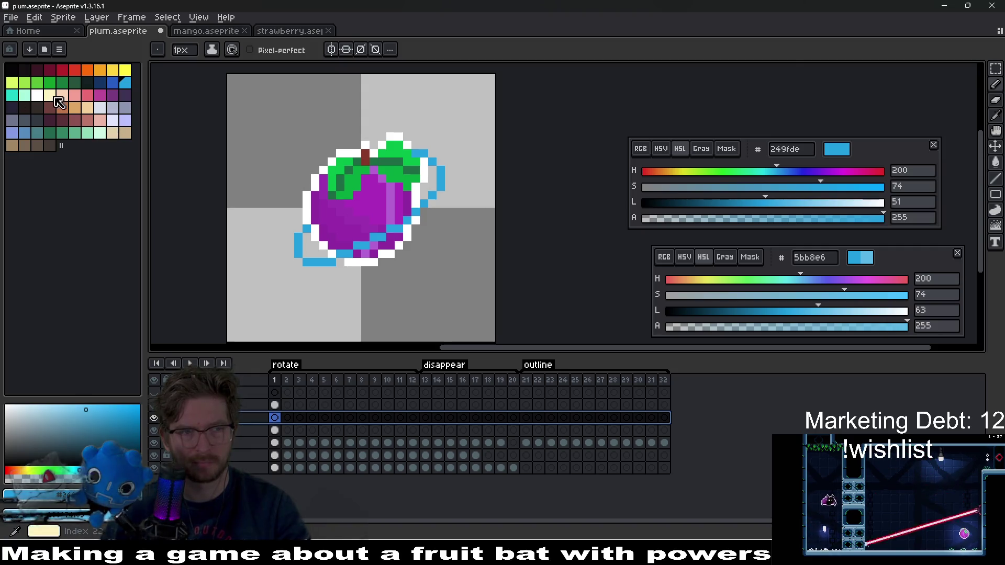
pyautogui.click(36, 94)
pyautogui.scroll(2, 308, 252)
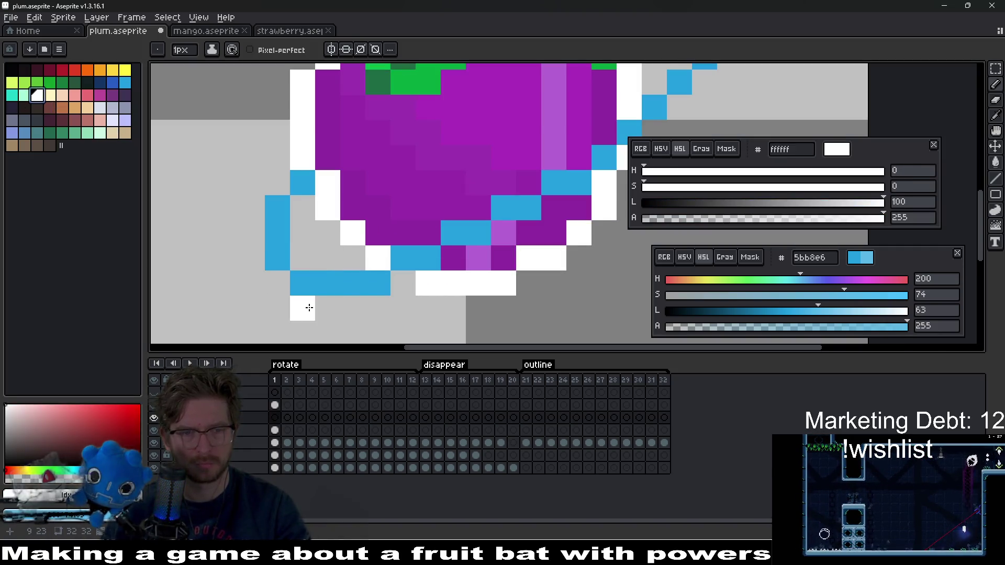
pyautogui.moveTo(306, 291)
pyautogui.mouseDown()
pyautogui.moveTo(324, 288)
pyautogui.moveTo(322, 269)
pyautogui.moveTo(311, 268)
pyautogui.mouseUp()
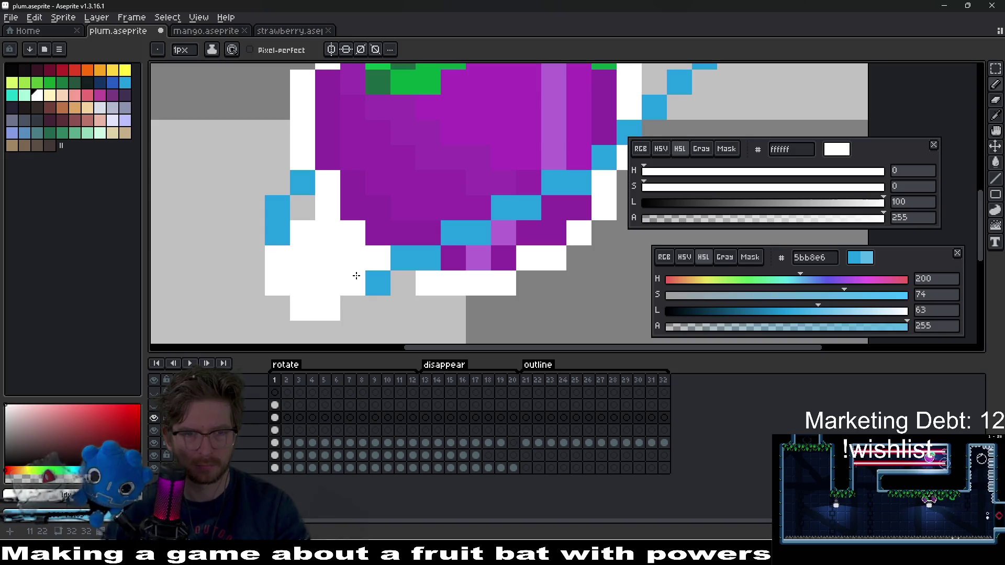
pyautogui.click(353, 308)
pyautogui.scroll(-6, 366, 304)
pyautogui.hotkey('ctrl', 'z')
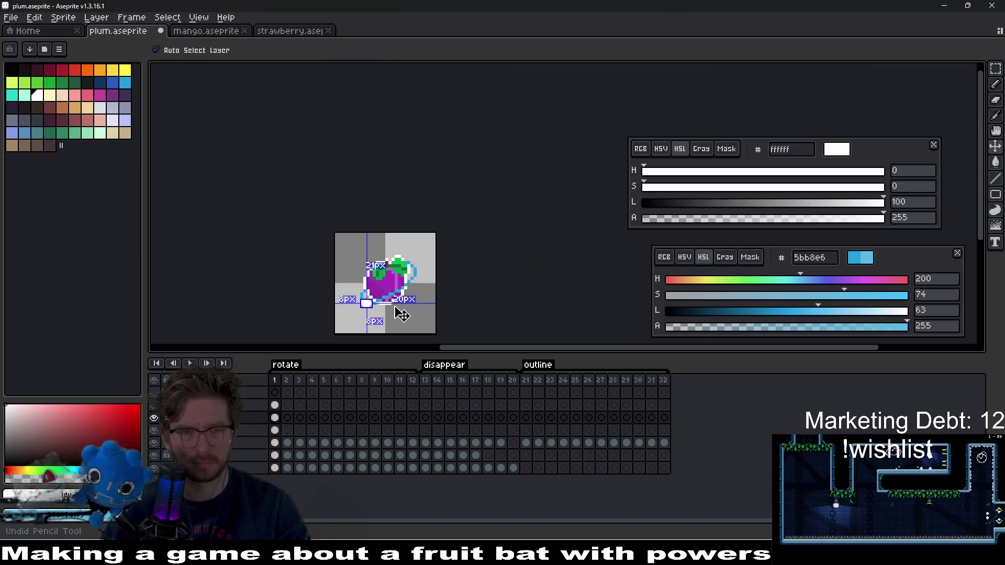
pyautogui.hotkey('ctrl', 'z')
pyautogui.hotkey('ctrl', 'z')
pyautogui.hotkey('ctrl', 'z')
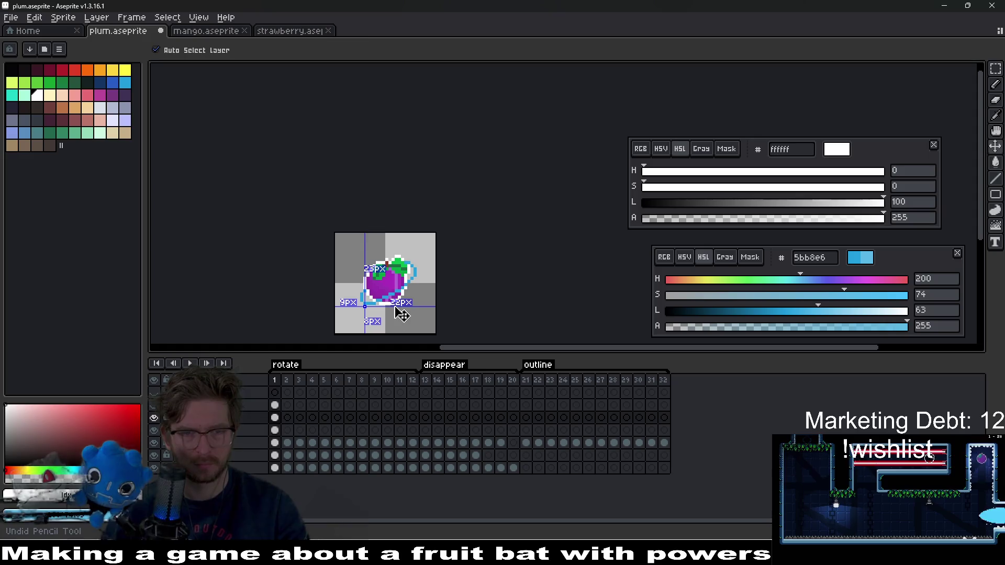
# Zoom in on the plum and pick a yellow drawing colour from the palette.
pyautogui.press('b')
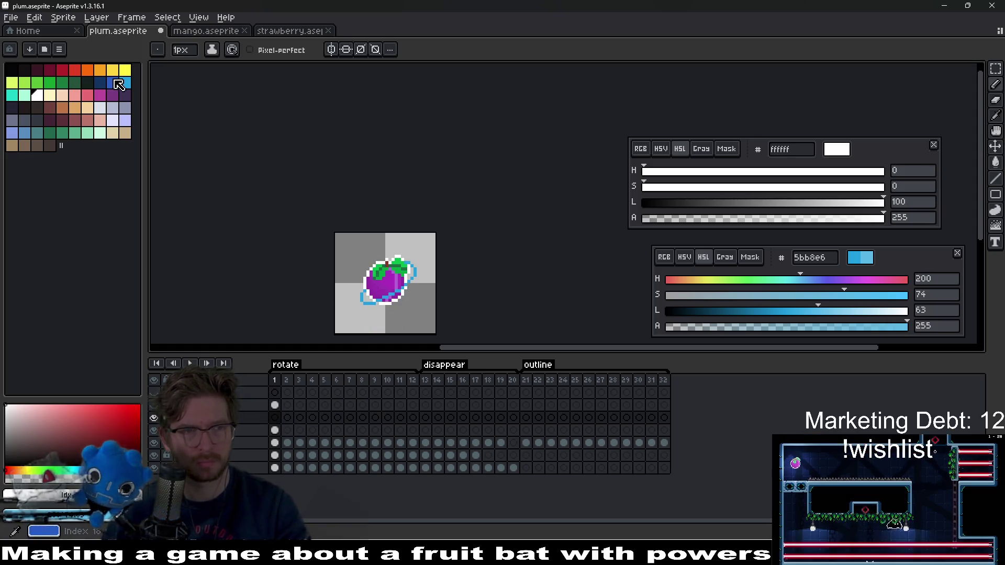
pyautogui.click(115, 83)
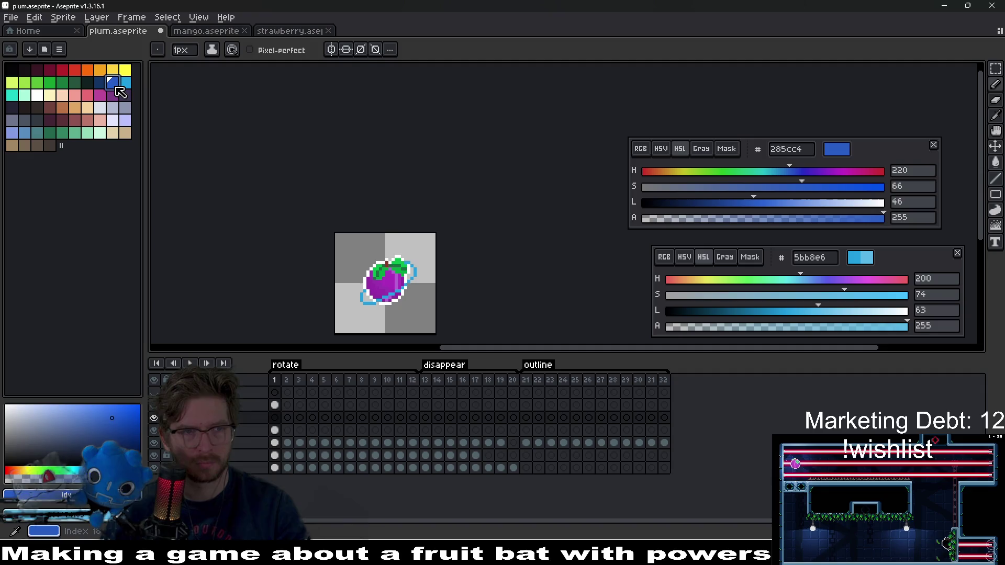
pyautogui.press('+')
pyautogui.press('+')
pyautogui.press('+')
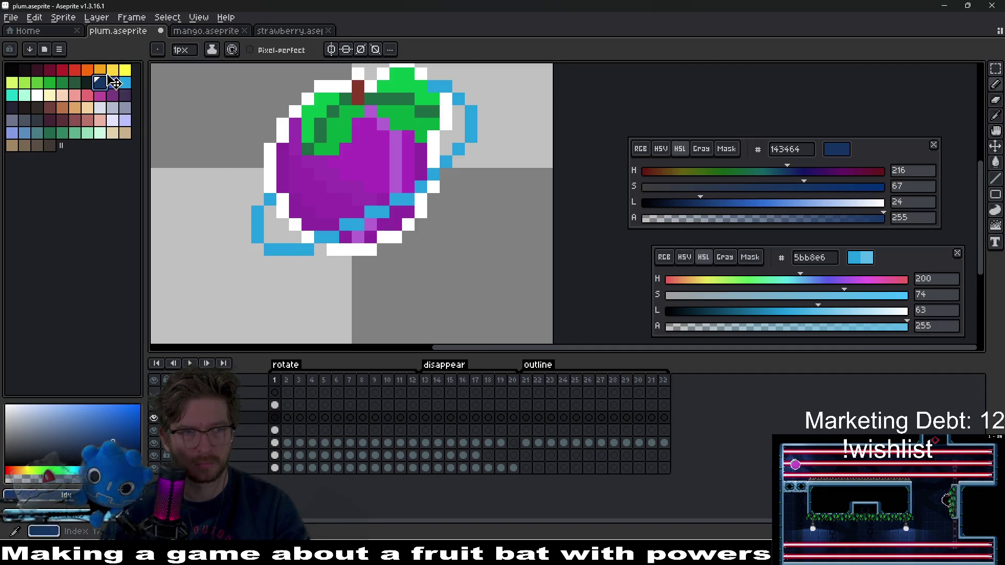
pyautogui.click(113, 70)
pyautogui.scroll(5, 314, 287)
# Paint a block of yellow pixels at the blue ring's lower-left end.
pyautogui.moveTo(213, 288); pyautogui.dragTo(341, 235)
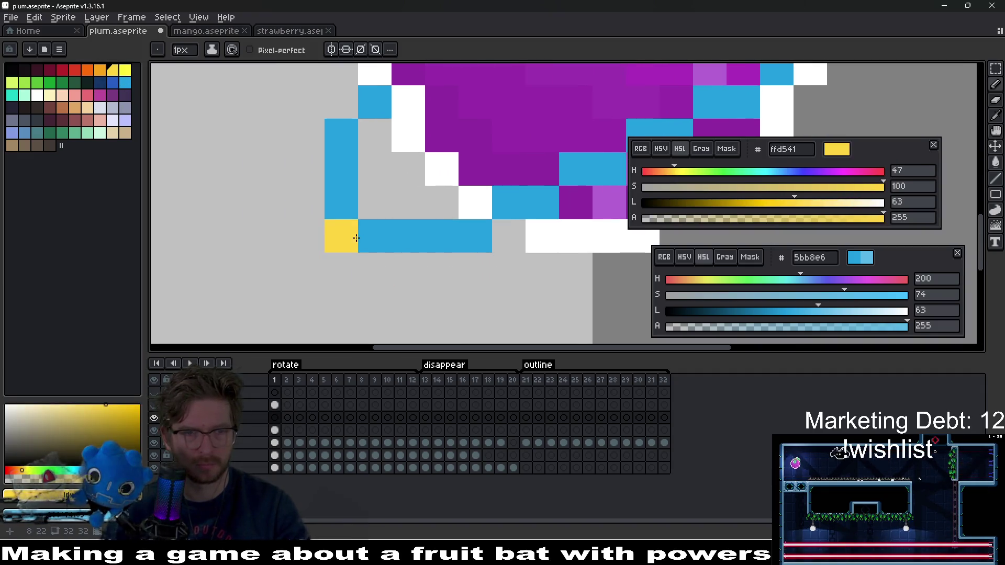
pyautogui.moveTo(390, 277); pyautogui.dragTo(444, 269)
pyautogui.moveTo(418, 235)
pyautogui.mouseDown()
pyautogui.moveTo(377, 220)
pyautogui.moveTo(403, 202)
pyautogui.moveTo(442, 236)
pyautogui.moveTo(388, 233)
pyautogui.moveTo(475, 270)
pyautogui.moveTo(451, 275)
pyautogui.mouseUp()
pyautogui.click(341, 236)
# Trim the yellow block into a plus-shaped sparkle with the eraser and pencil.
pyautogui.press('e')
pyautogui.press('b')
pyautogui.click(433, 236)
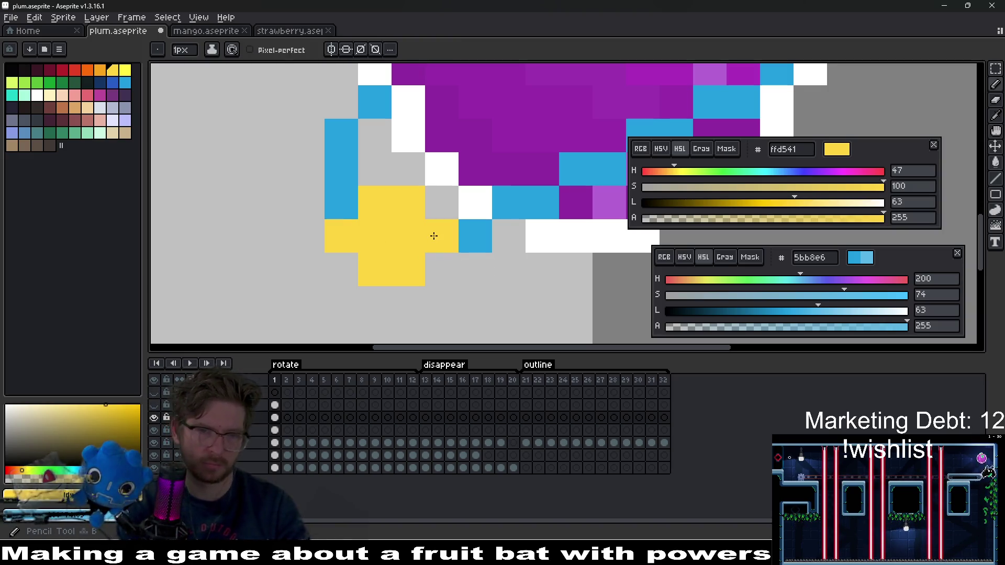
pyautogui.press('e')
pyautogui.moveTo(442, 202); pyautogui.dragTo(406, 269)
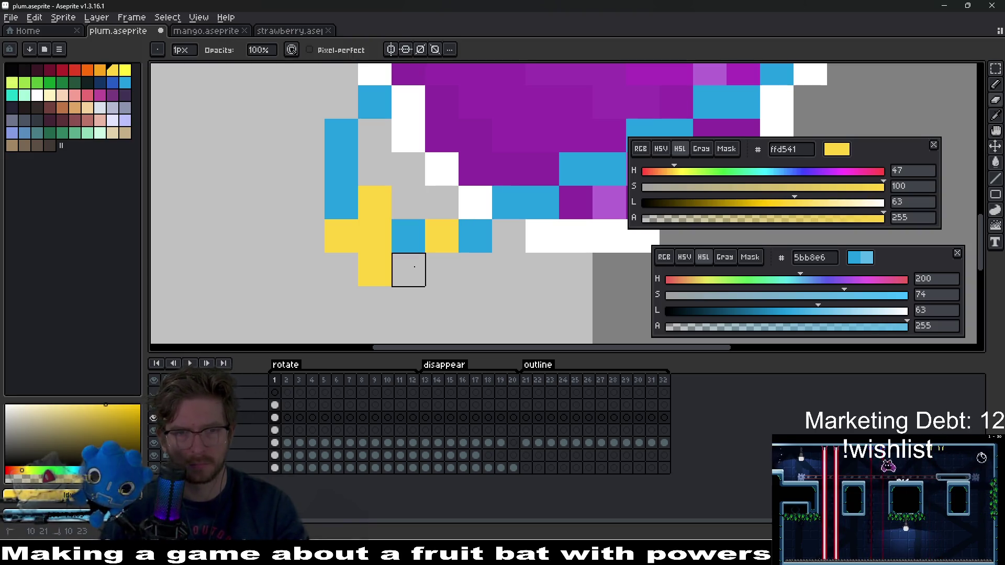
pyautogui.press('b')
pyautogui.click(410, 234)
pyautogui.scroll(-5, 442, 262)
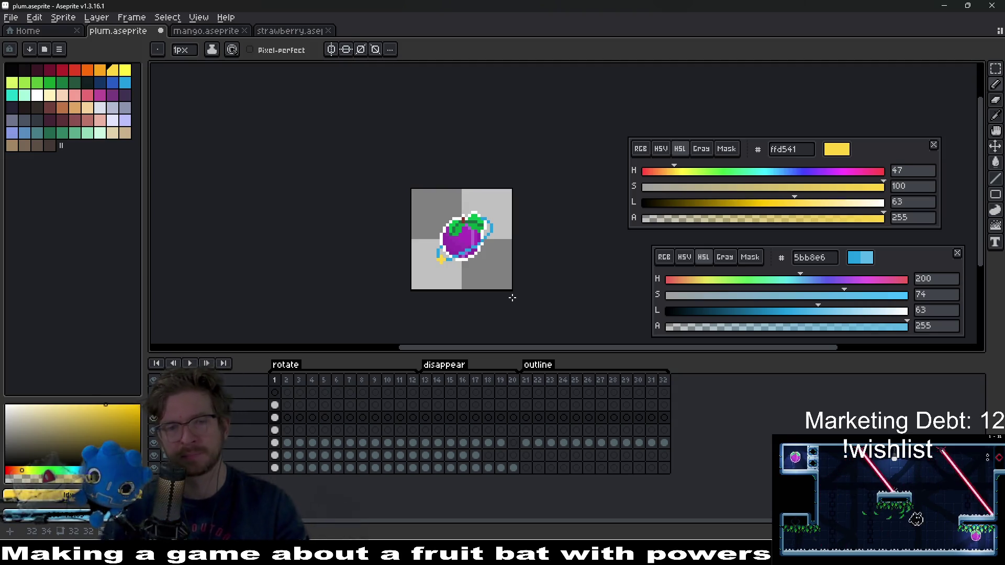
# Fill the plum's sparkle cross with dark navy using the Paint Bucket.
pyautogui.click(100, 82)
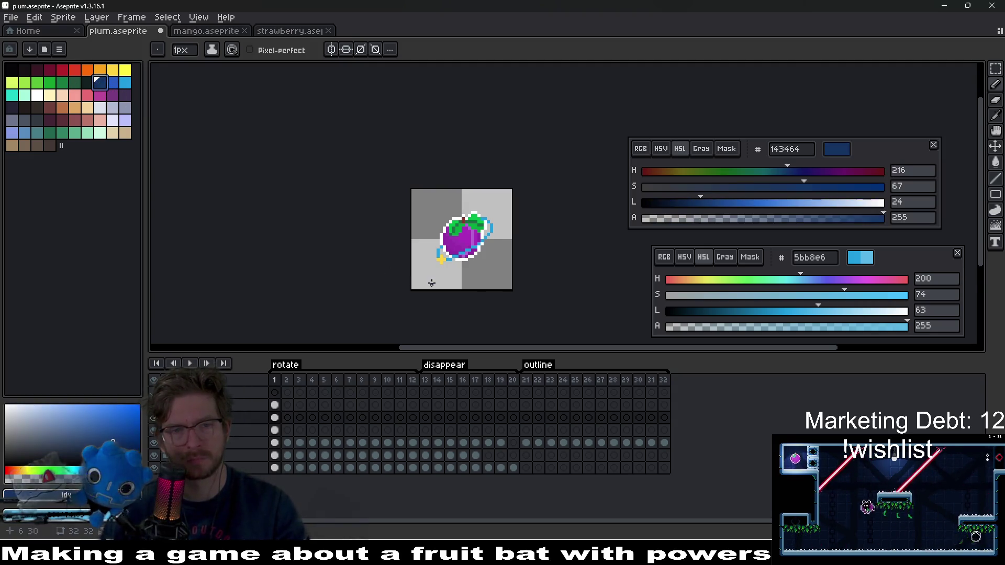
pyautogui.scroll(4, 464, 233)
pyautogui.press('g')
pyautogui.scroll(-10, 503, 245)
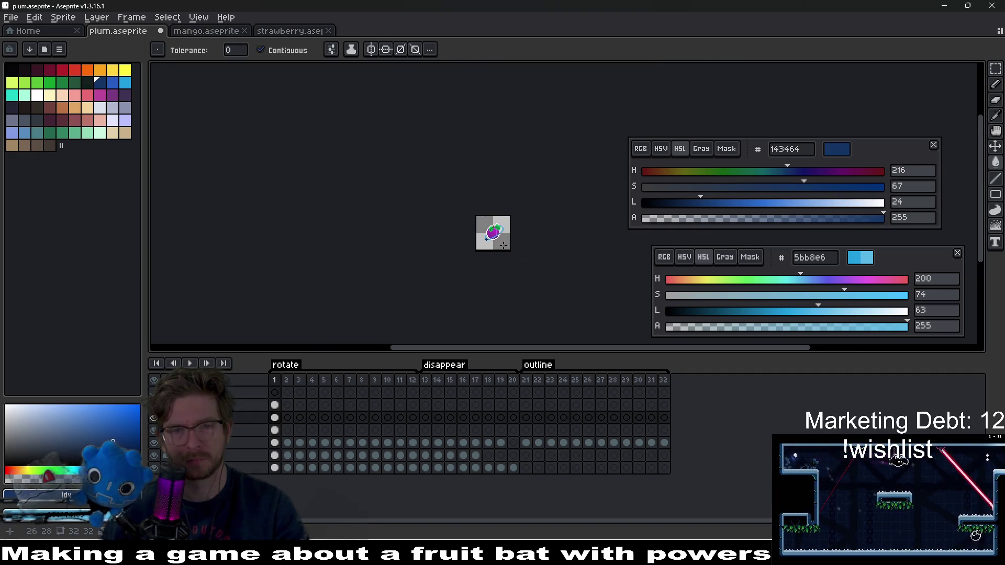
pyautogui.moveTo(505, 244); pyautogui.dragTo(490, 257)
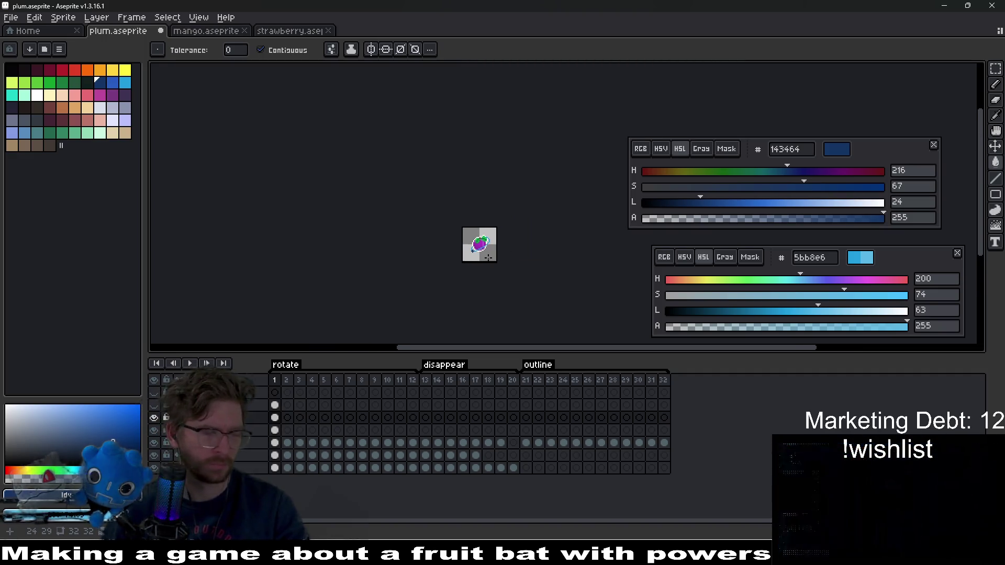
# Pencil a white outline around the navy cross, adding pixels below and left of it.
pyautogui.scroll(6, 489, 258)
pyautogui.click(36, 95)
pyautogui.scroll(4, 502, 225)
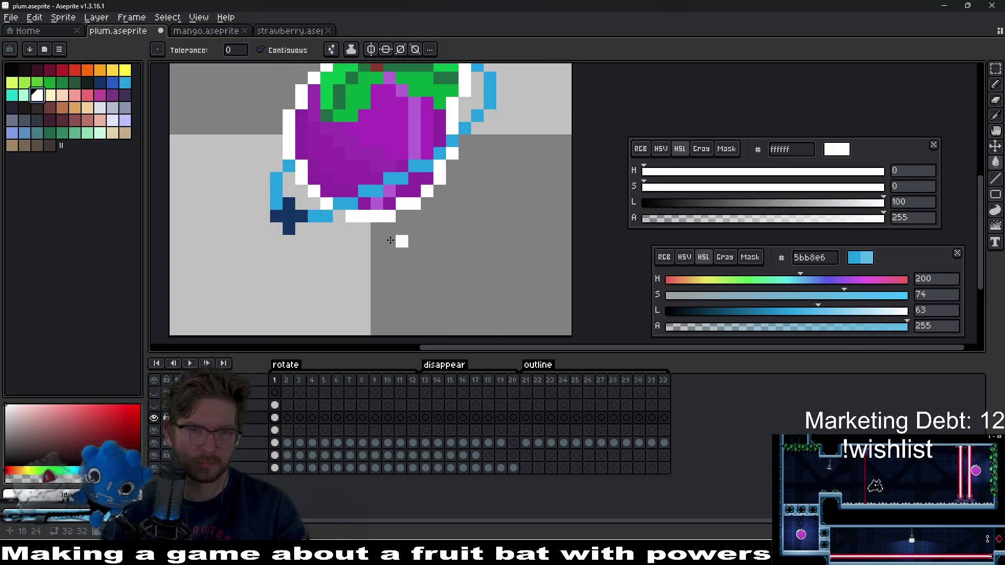
pyautogui.press('b')
pyautogui.click(366, 293)
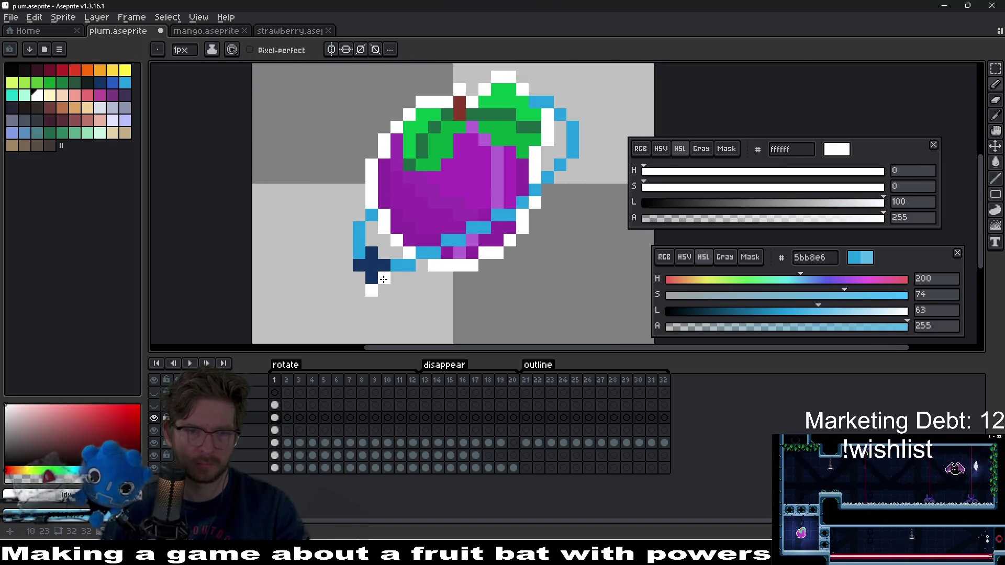
pyautogui.click(359, 253)
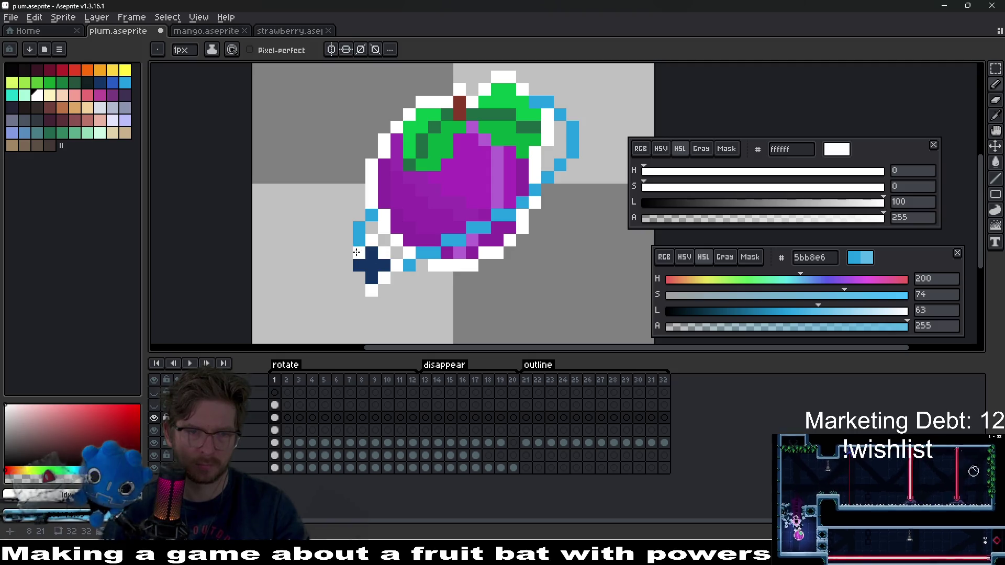
pyautogui.scroll(-6, 382, 289)
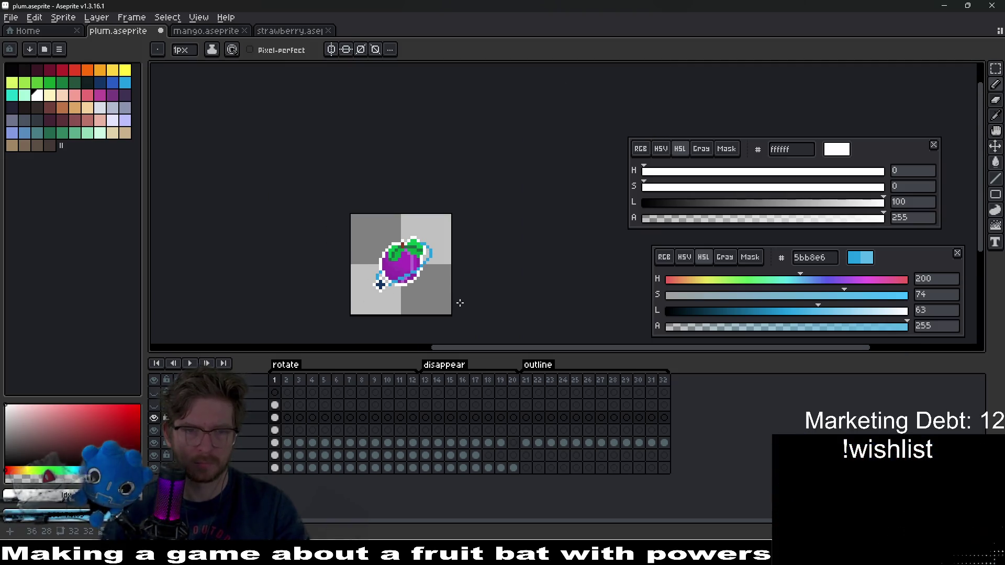
pyautogui.scroll(10, 378, 249)
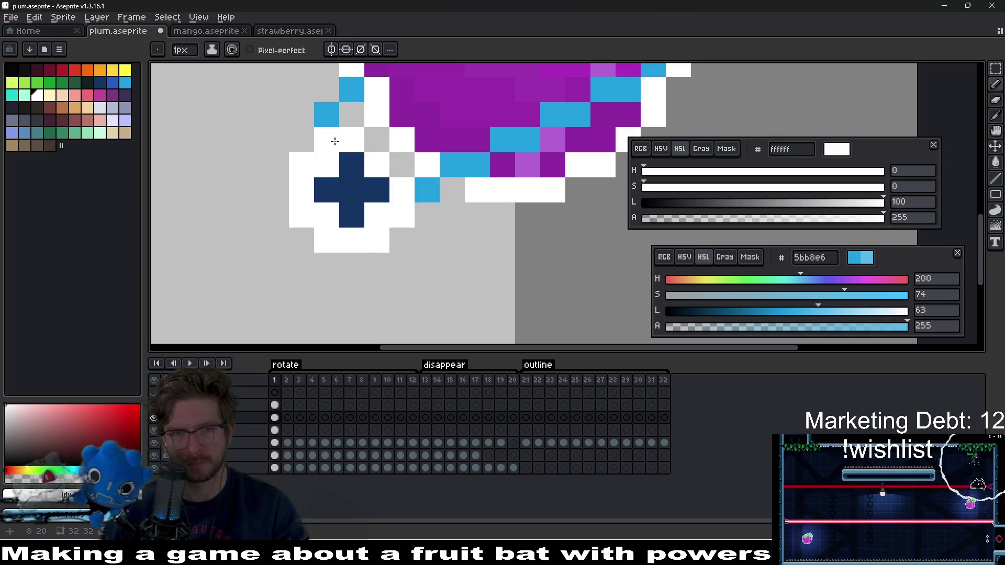
pyautogui.scroll(-4, 402, 166)
pyautogui.press('ctrl')
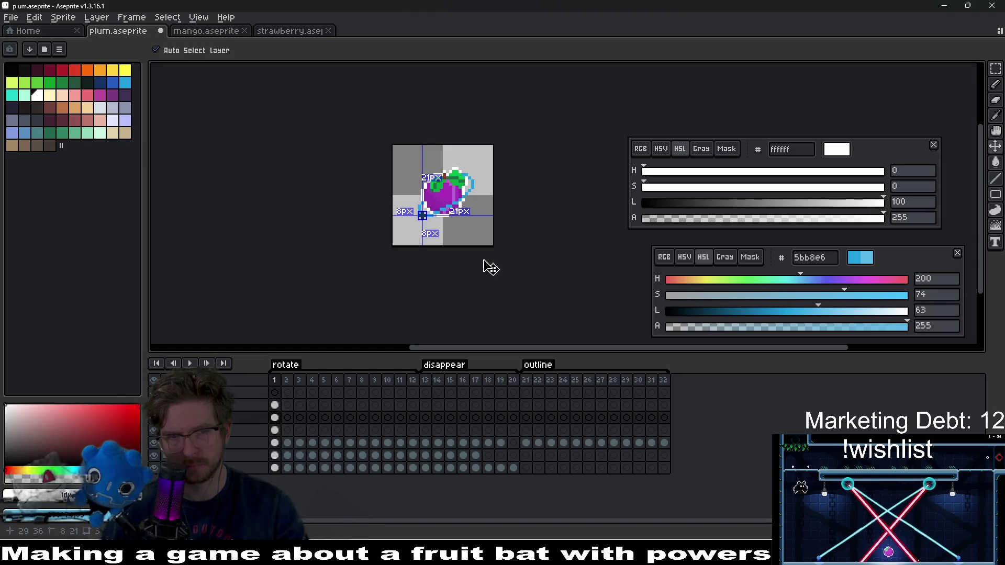
# Link the ring layer's frames 1–12 cels into one shared cel, then view frame 2.
pyautogui.scroll(3, 490, 267)
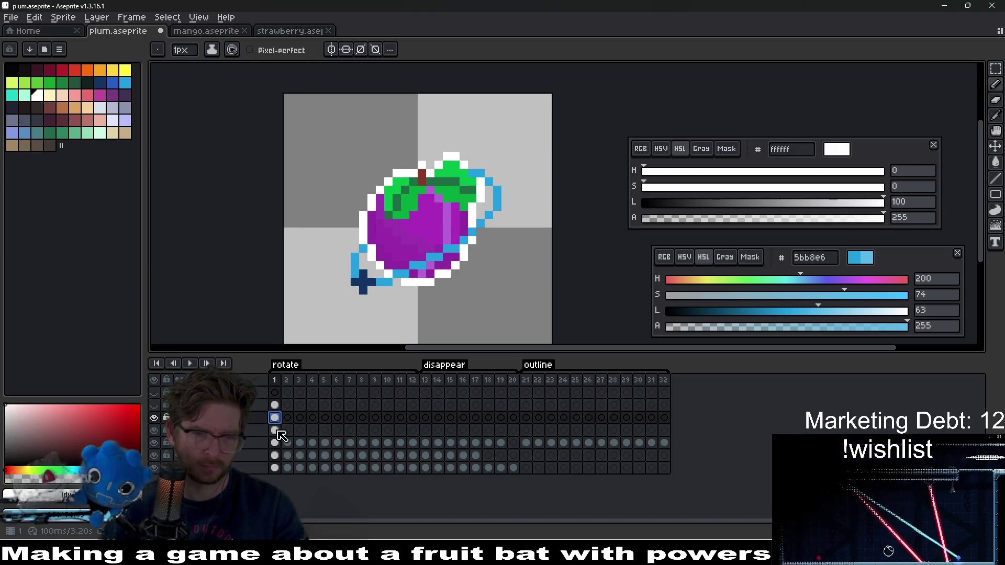
pyautogui.moveTo(281, 435); pyautogui.dragTo(421, 435)
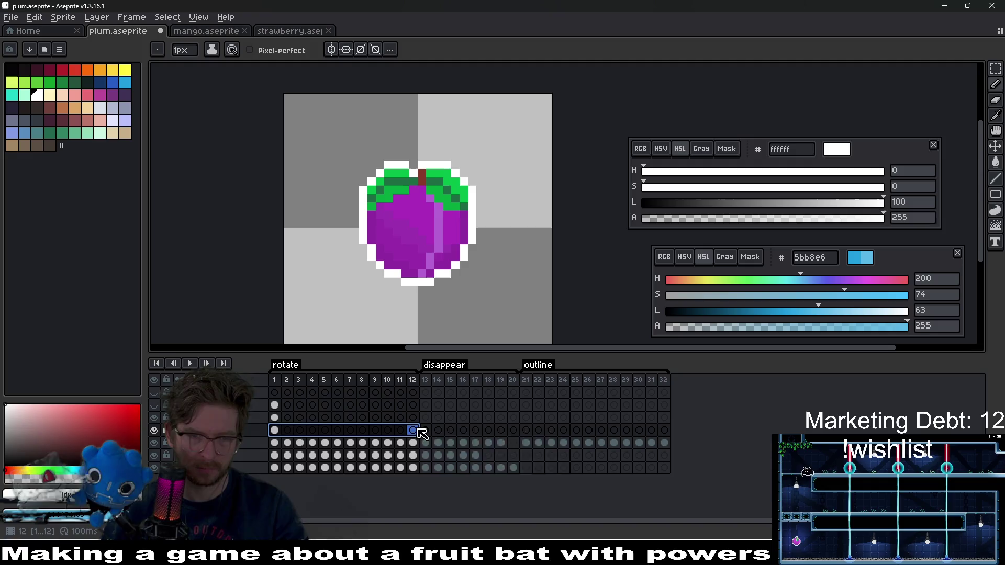
pyautogui.rightClick(418, 429)
pyautogui.click(473, 478)
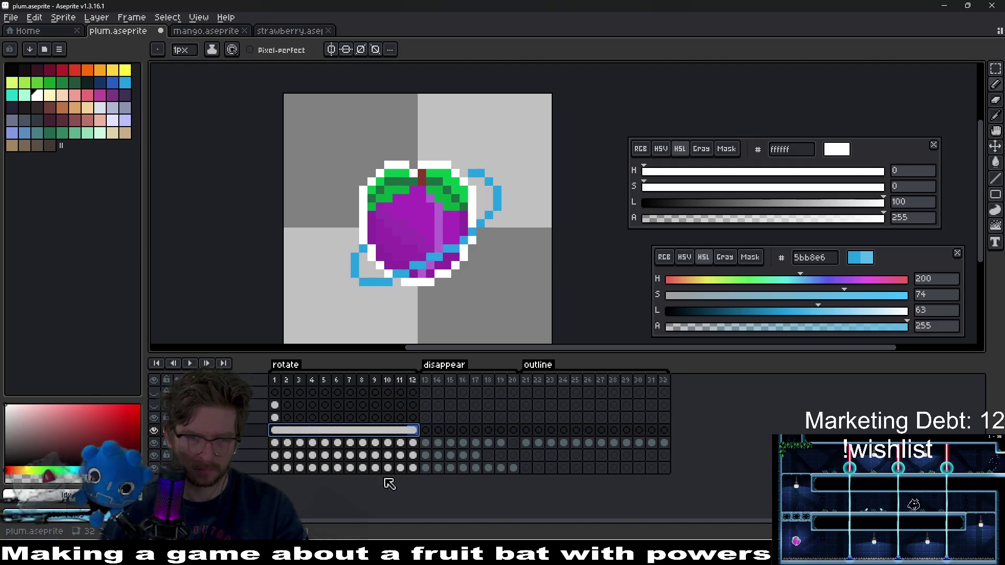
pyautogui.click(275, 417)
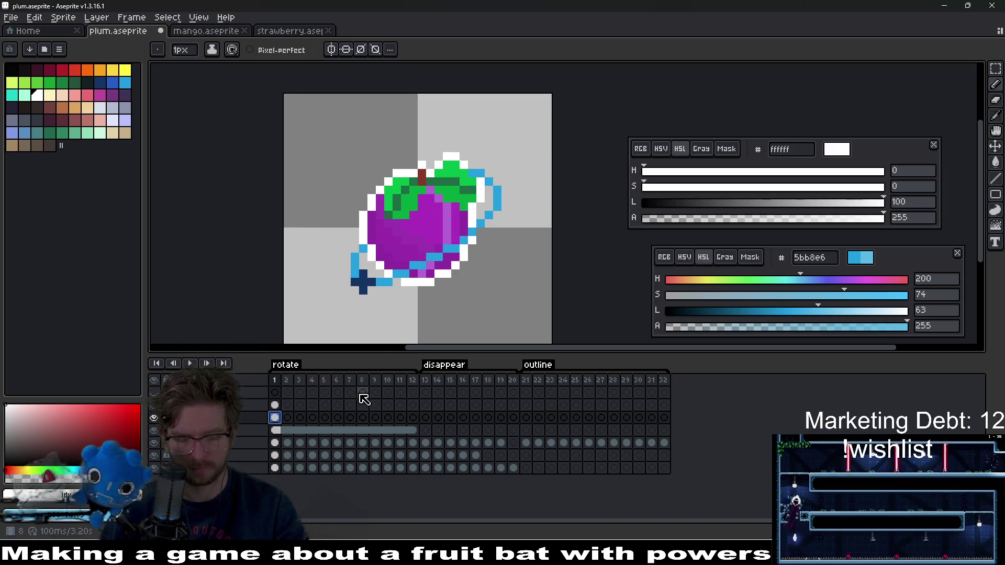
pyautogui.click(287, 417)
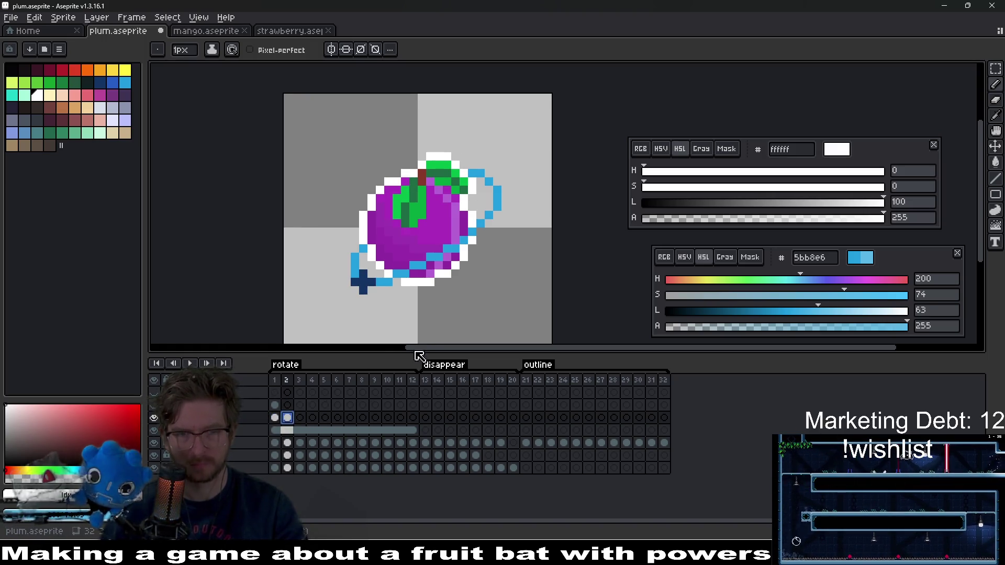
# With the Move tool, shift the navy sparkle up-right along the ring on frames 3, 4 and 5.
pyautogui.press('v')
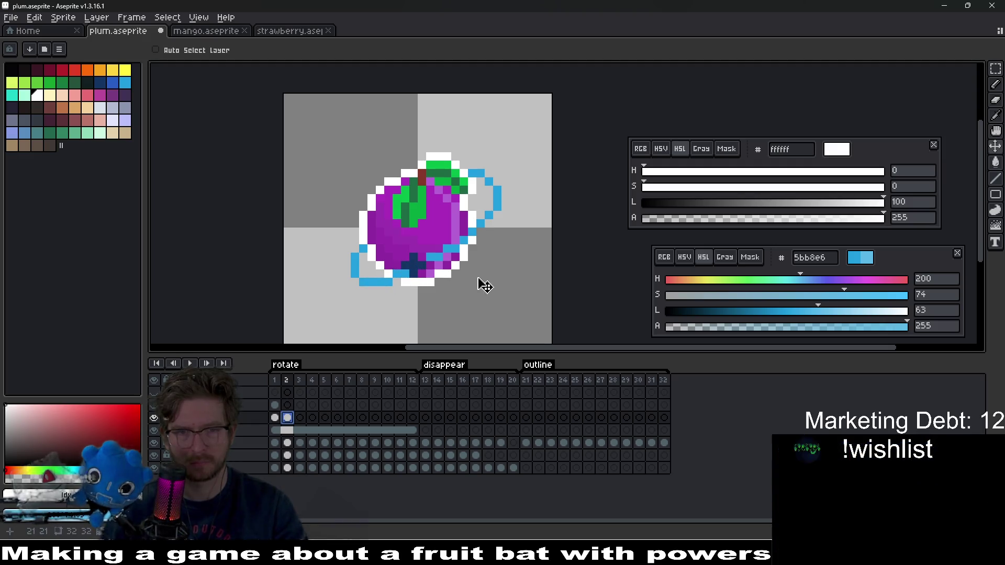
pyautogui.click(300, 417)
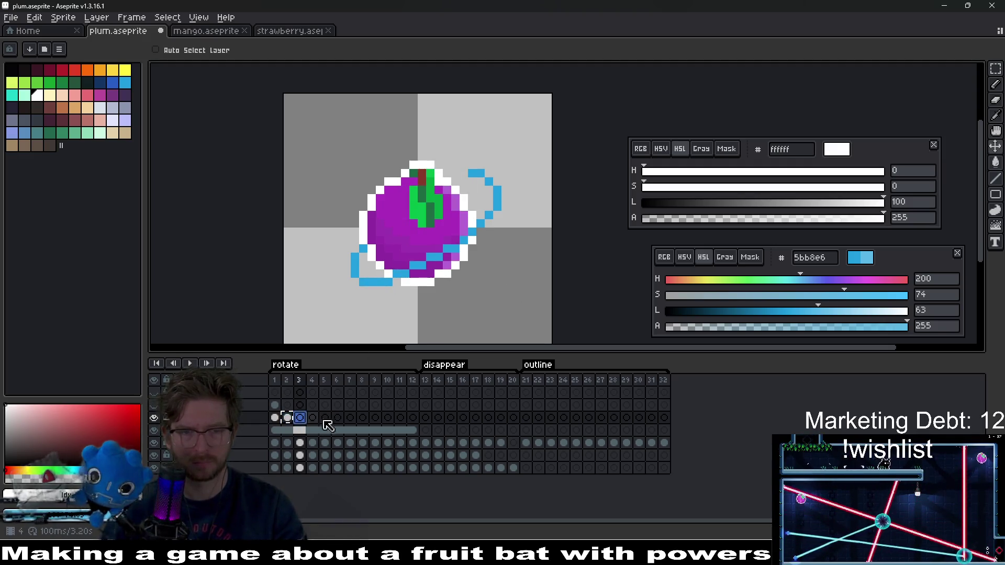
pyautogui.moveTo(425, 278); pyautogui.dragTo(466, 254)
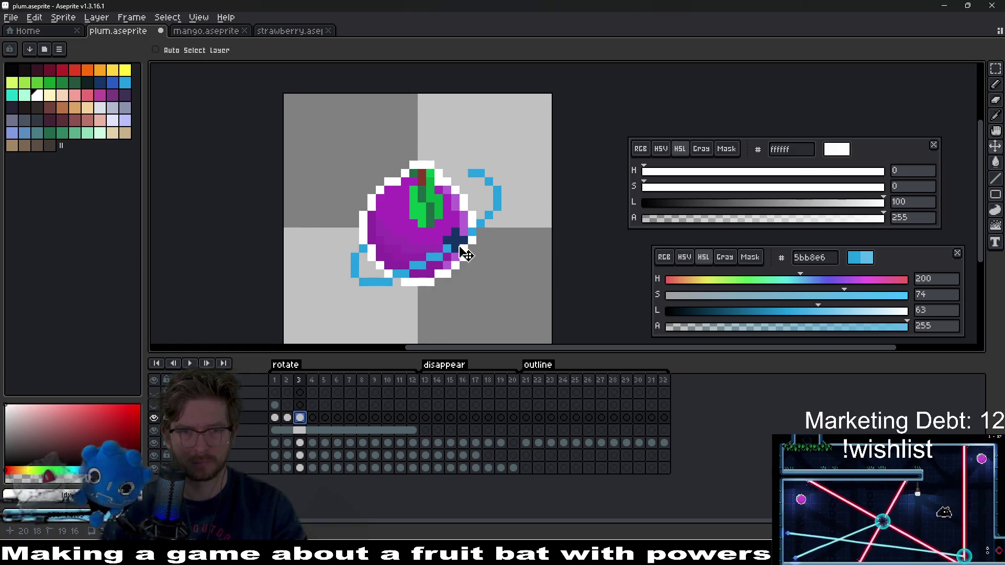
pyautogui.click(312, 417)
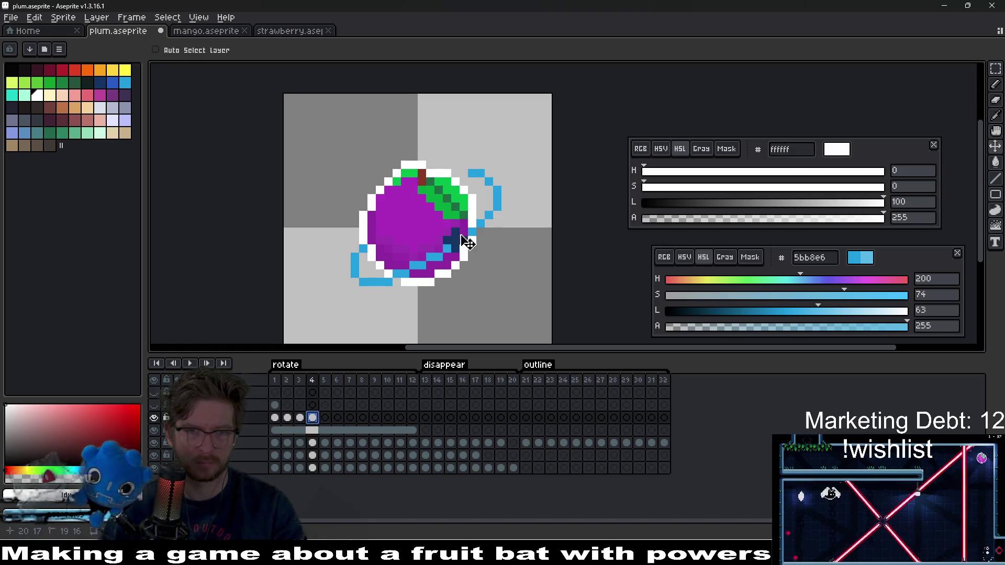
pyautogui.moveTo(462, 237); pyautogui.dragTo(491, 208)
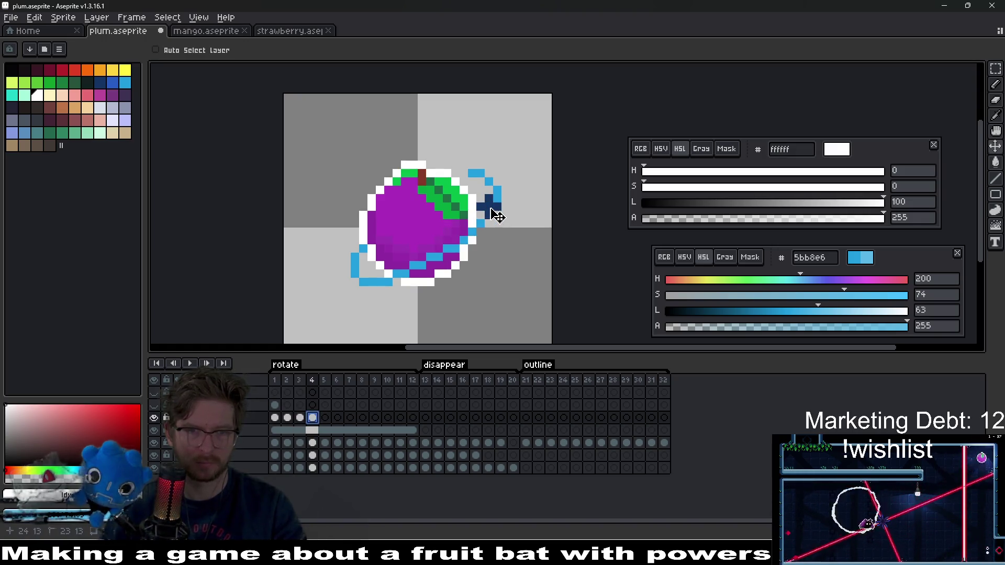
pyautogui.click(327, 417)
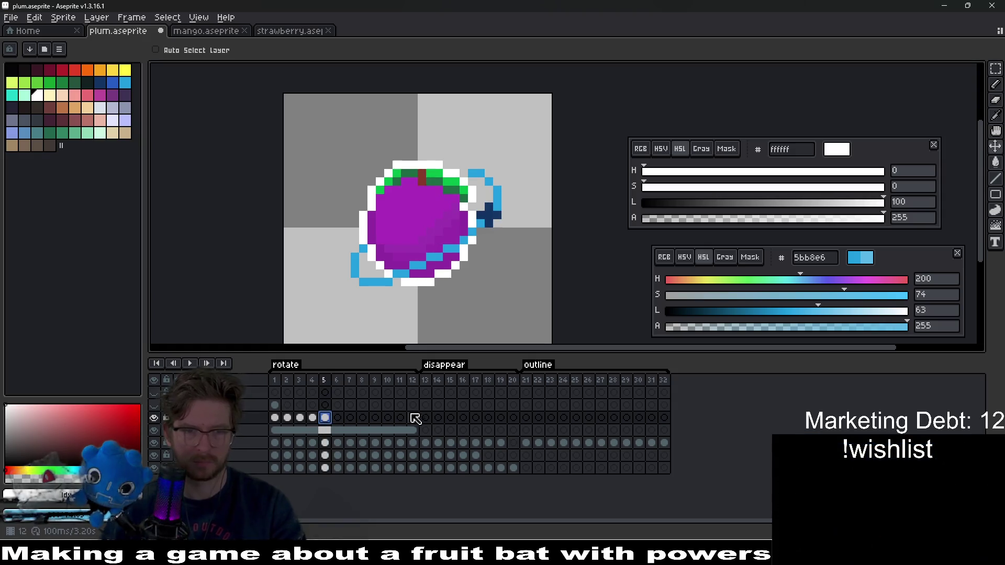
pyautogui.moveTo(494, 226)
pyautogui.mouseDown()
pyautogui.moveTo(478, 183)
pyautogui.moveTo(486, 190)
pyautogui.mouseUp()
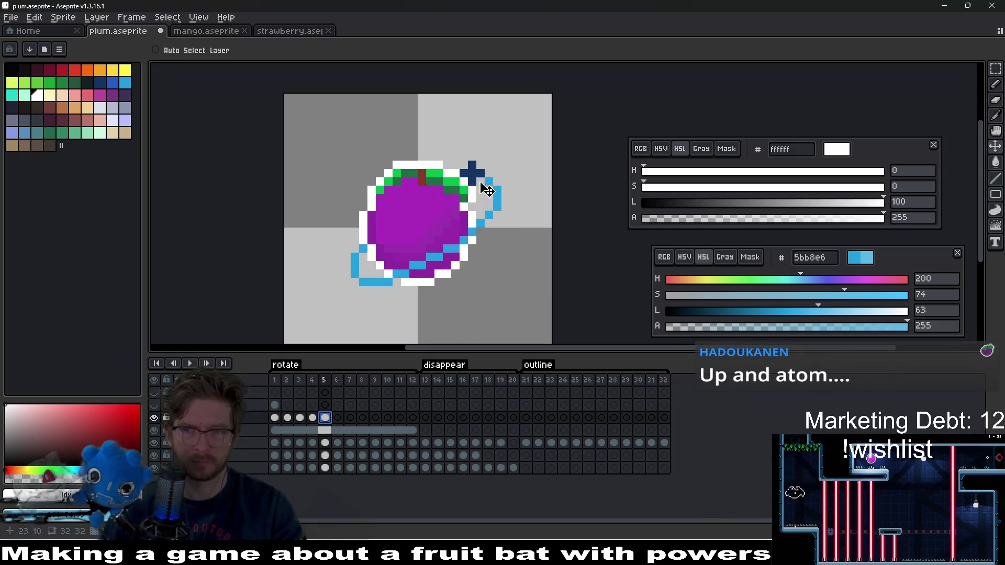
pyautogui.scroll(-7, 507, 296)
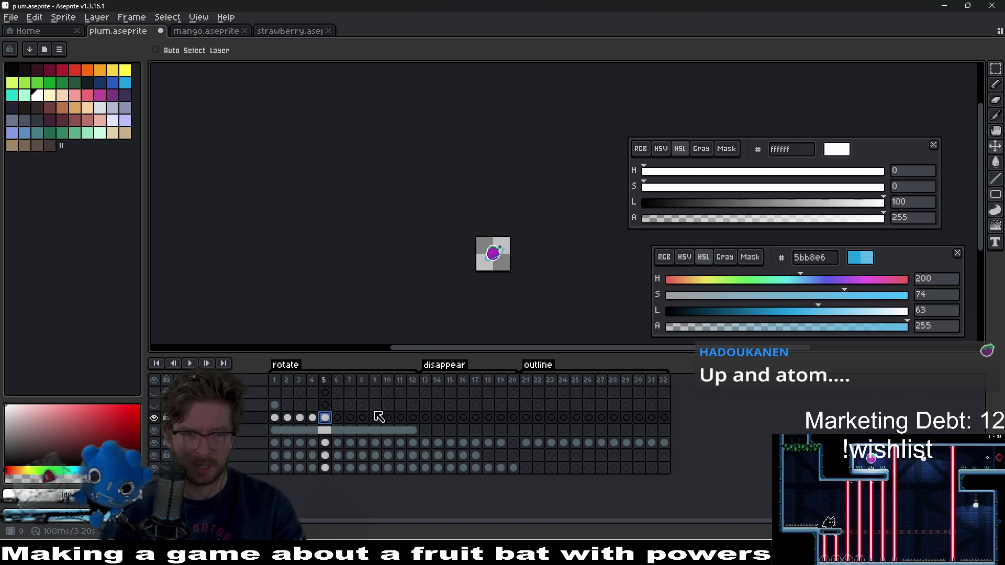
pyautogui.scroll(5, 500, 306)
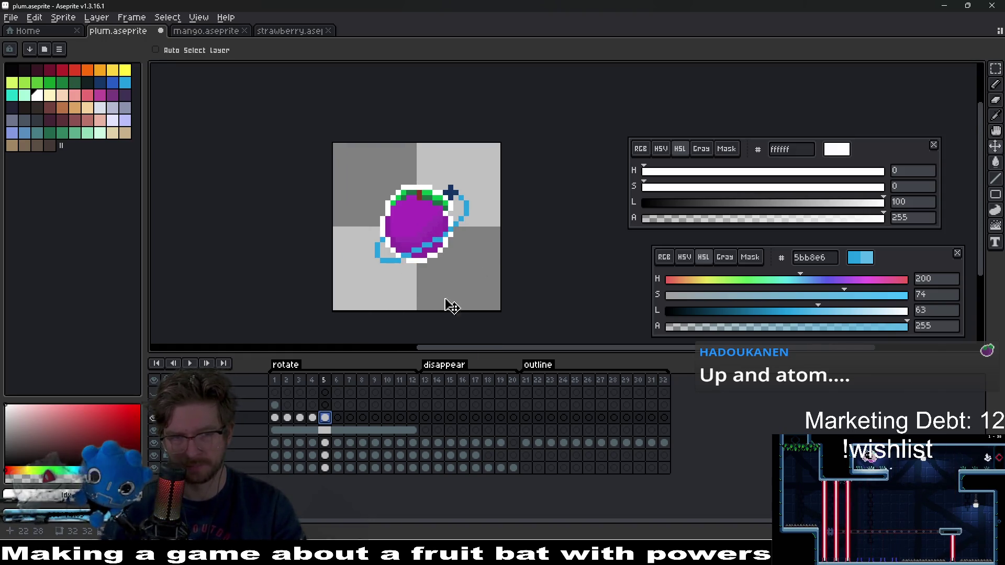
# Review the plum animation by checking frames 1, 5, 12 and 3 and playing it back.
pyautogui.click(275, 417)
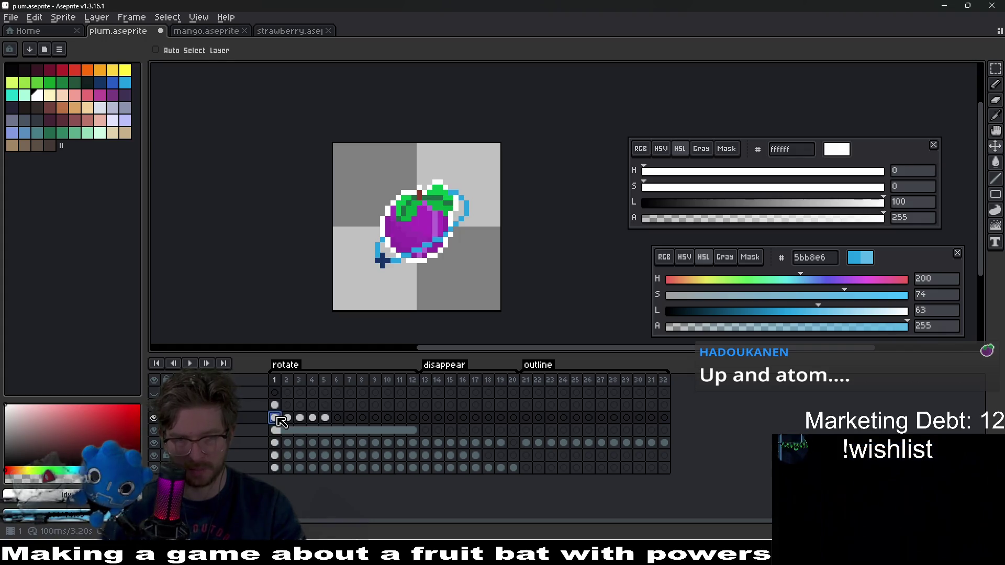
pyautogui.click(324, 417)
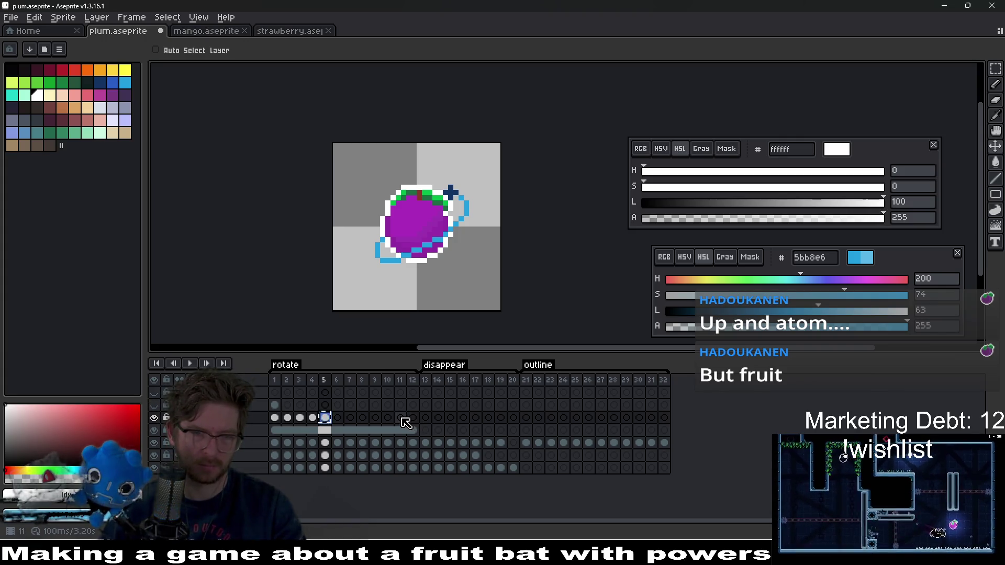
pyautogui.click(412, 417)
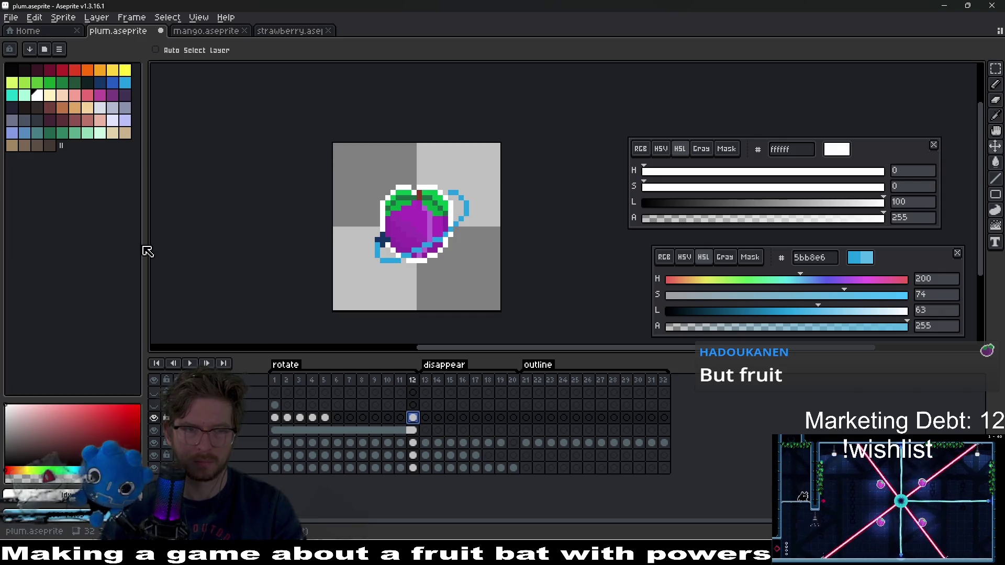
pyautogui.click(190, 363)
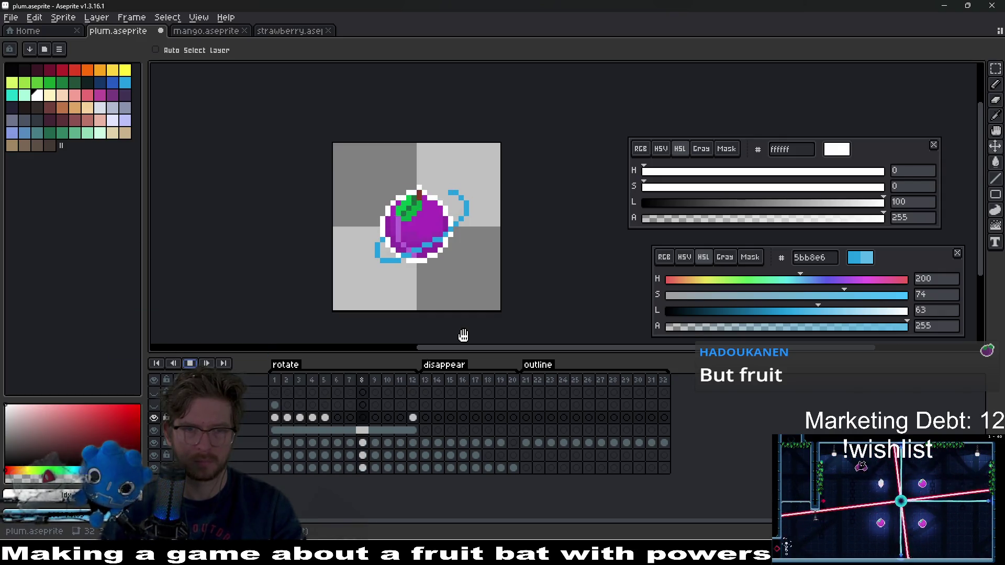
pyautogui.click(190, 363)
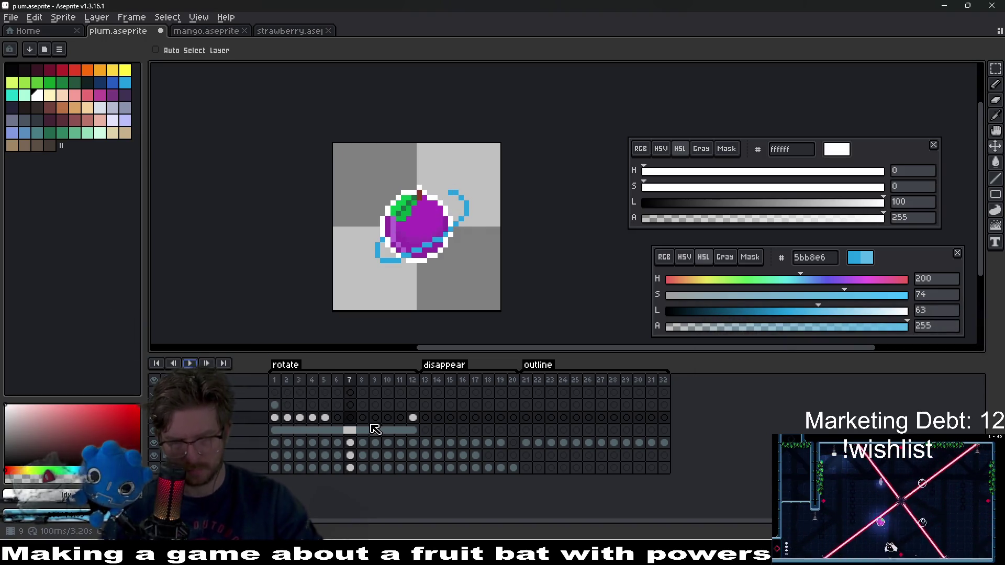
pyautogui.click(412, 417)
pyautogui.click(325, 418)
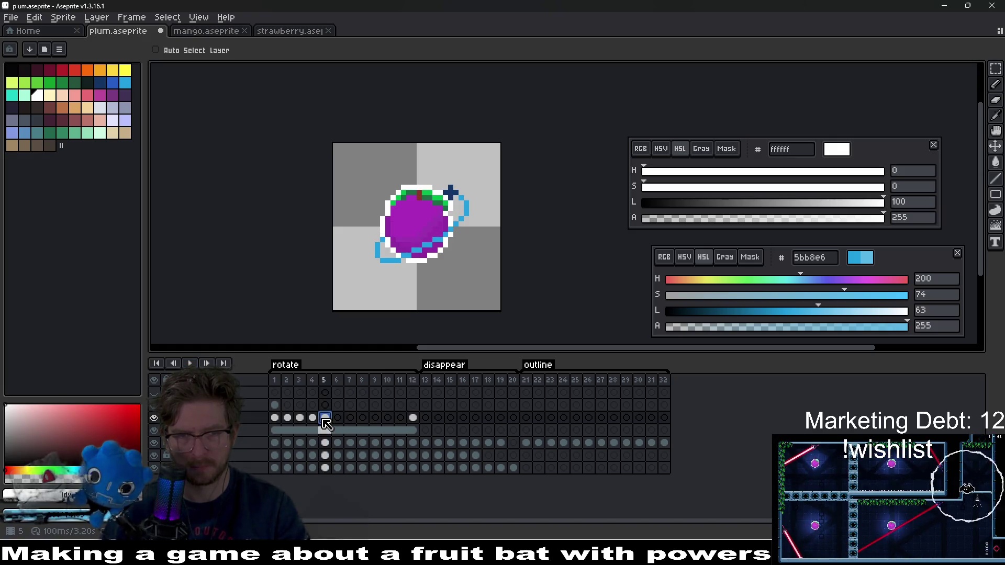
pyautogui.click(301, 429)
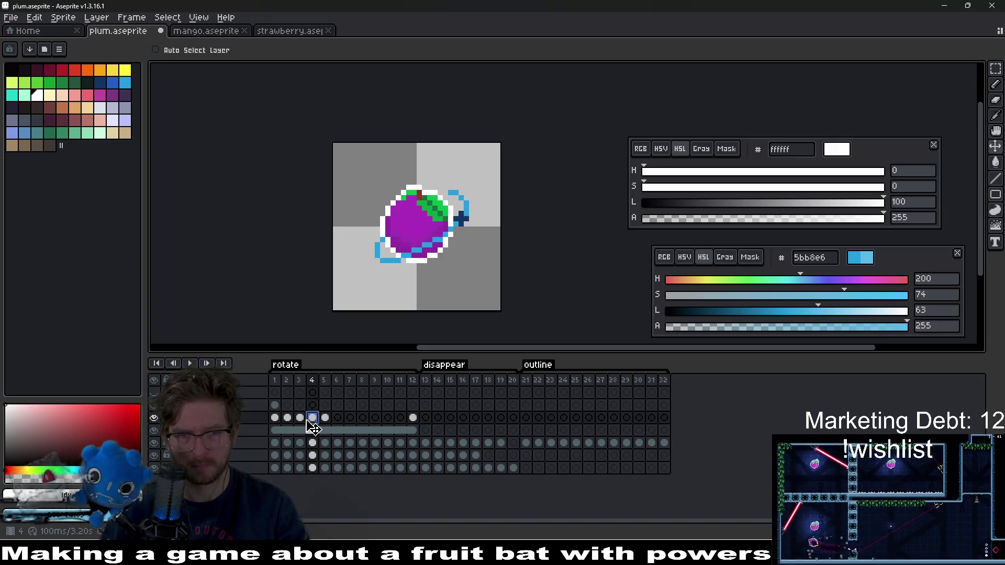
pyautogui.press('Return')
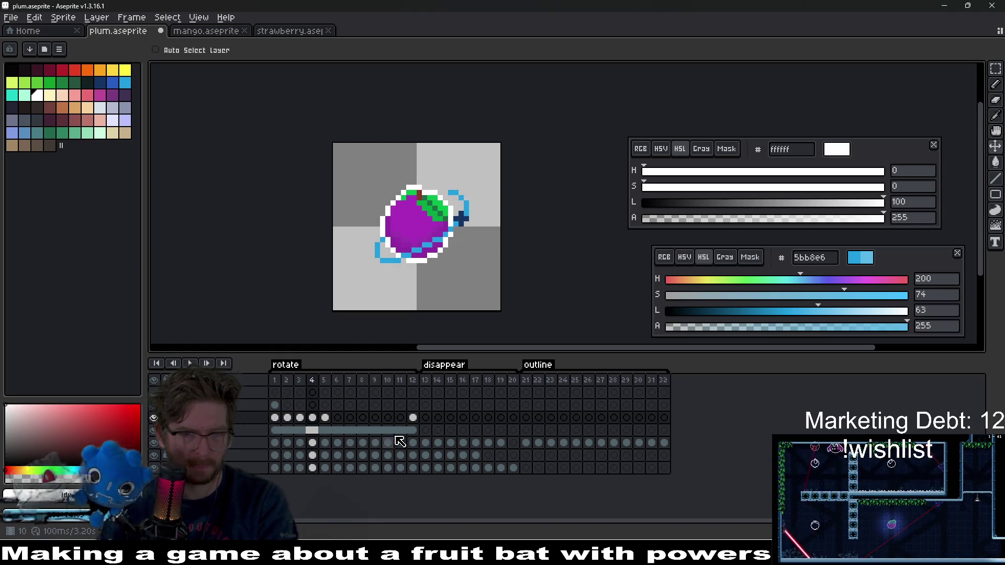
# Delete the sparkle layer's cels in frames 6–12.
pyautogui.click(413, 417)
pyautogui.moveTo(413, 419); pyautogui.dragTo(337, 417)
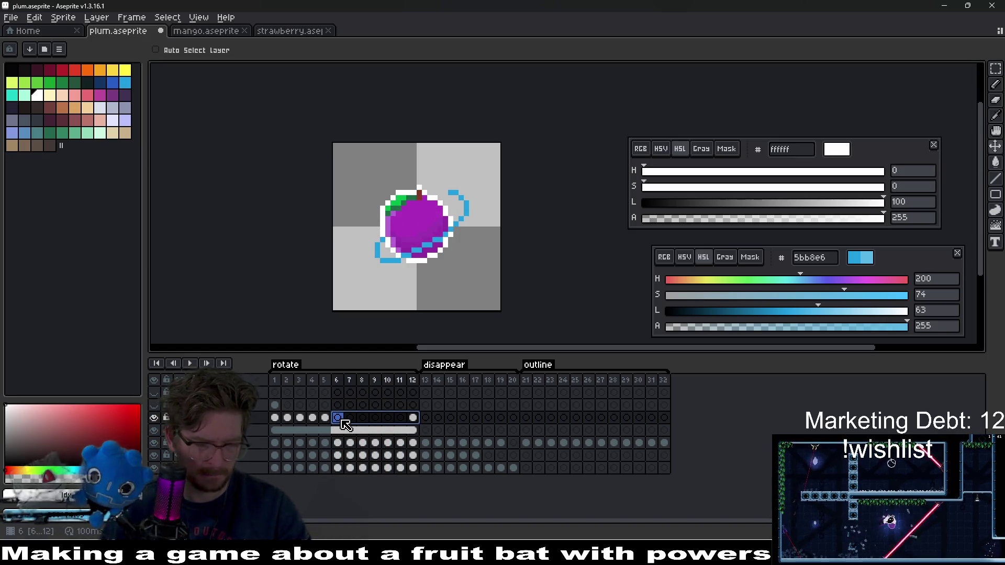
pyautogui.press('Delete')
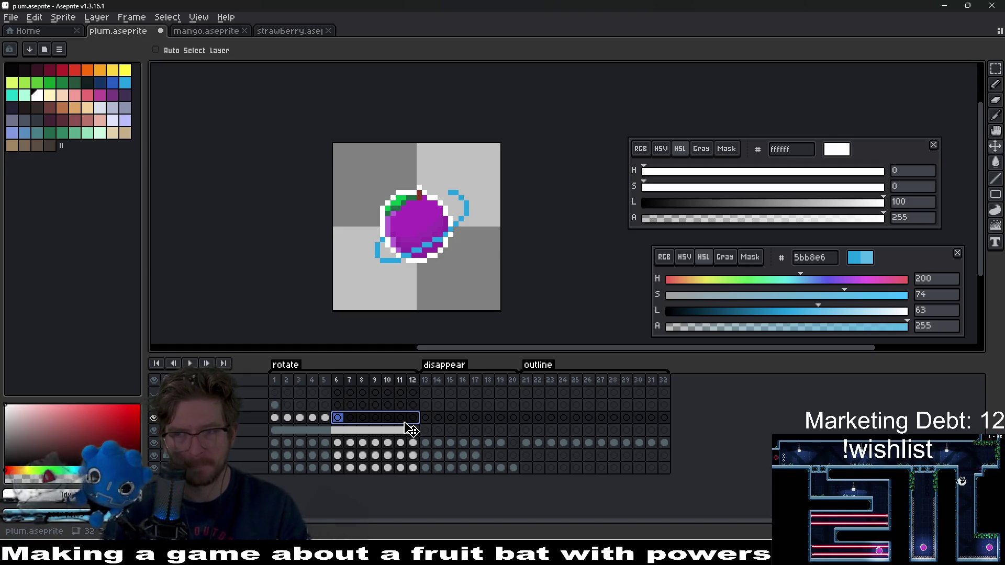
# Step through plum frames 1–5, glance at the mango file, and return to the plum.
pyautogui.click(288, 419)
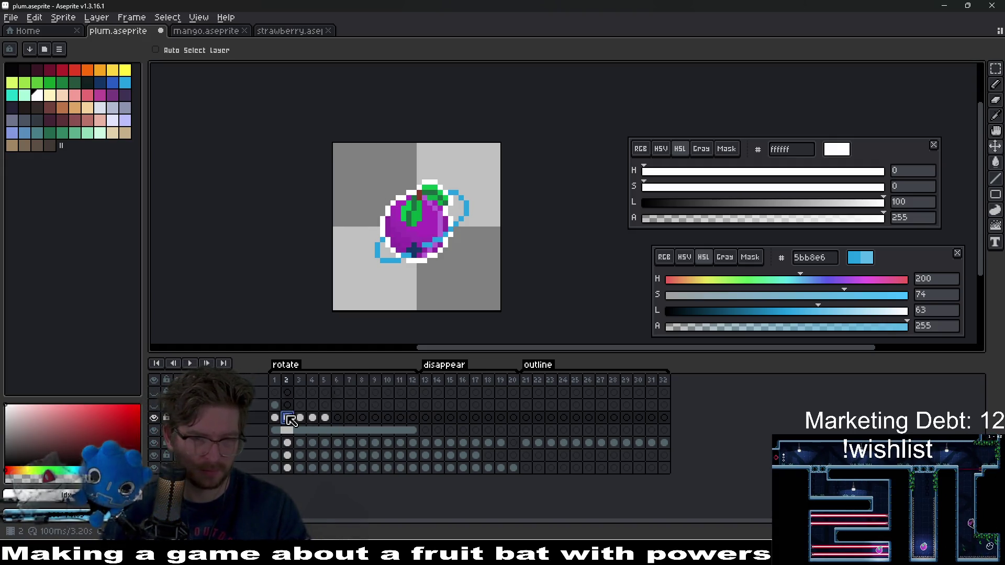
pyautogui.scroll(2, 470, 297)
pyautogui.click(305, 418)
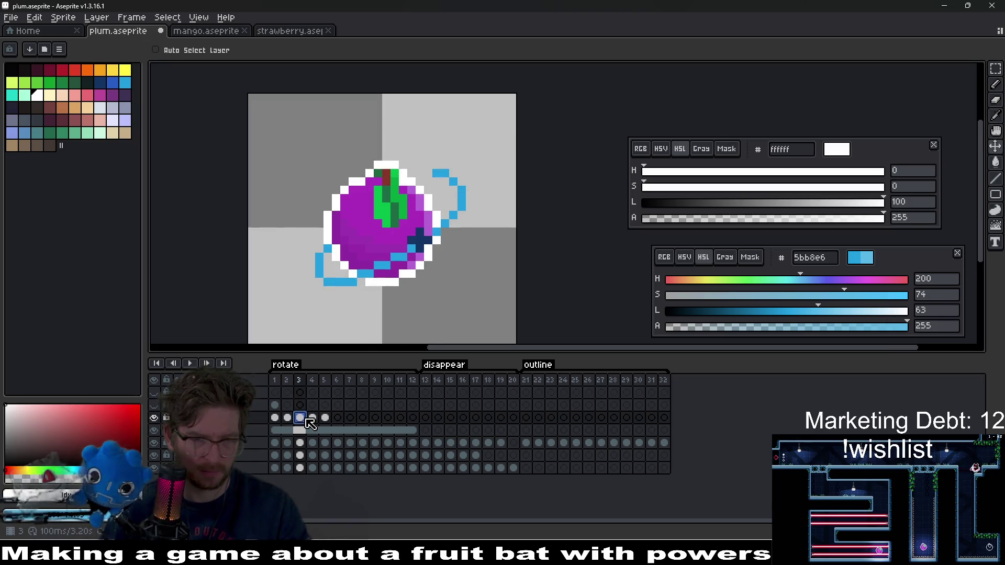
pyautogui.click(313, 418)
pyautogui.click(325, 418)
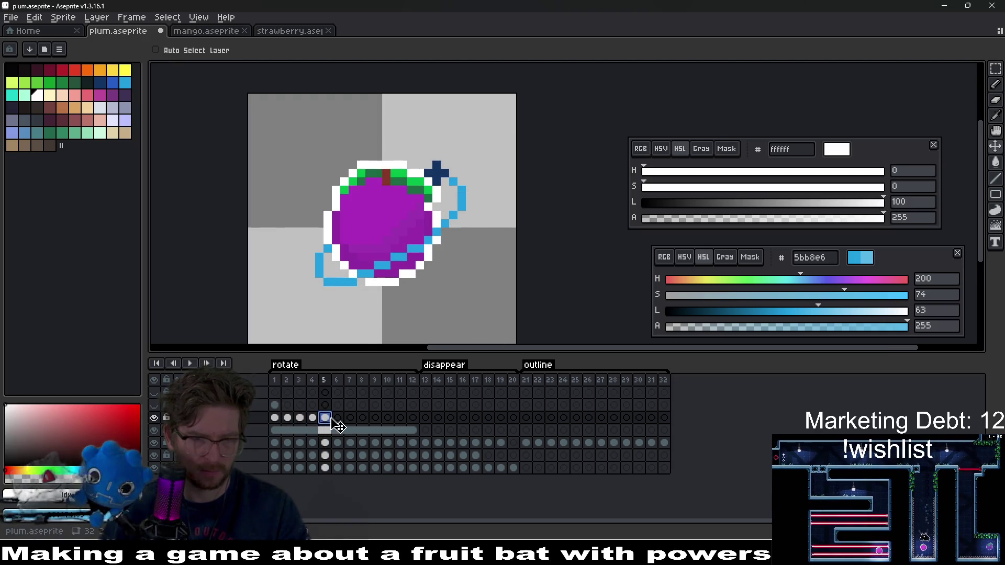
pyautogui.click(274, 418)
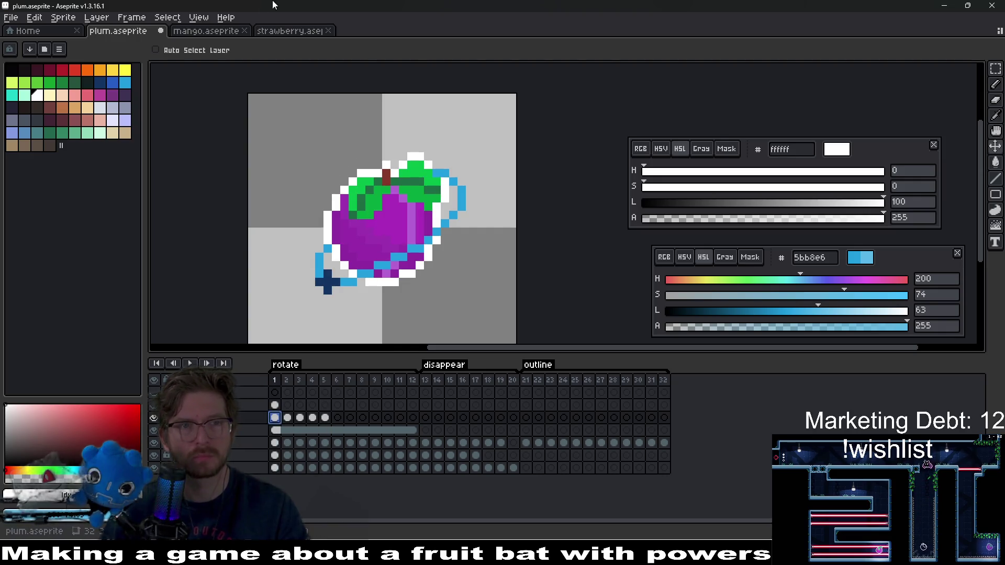
pyautogui.click(225, 37)
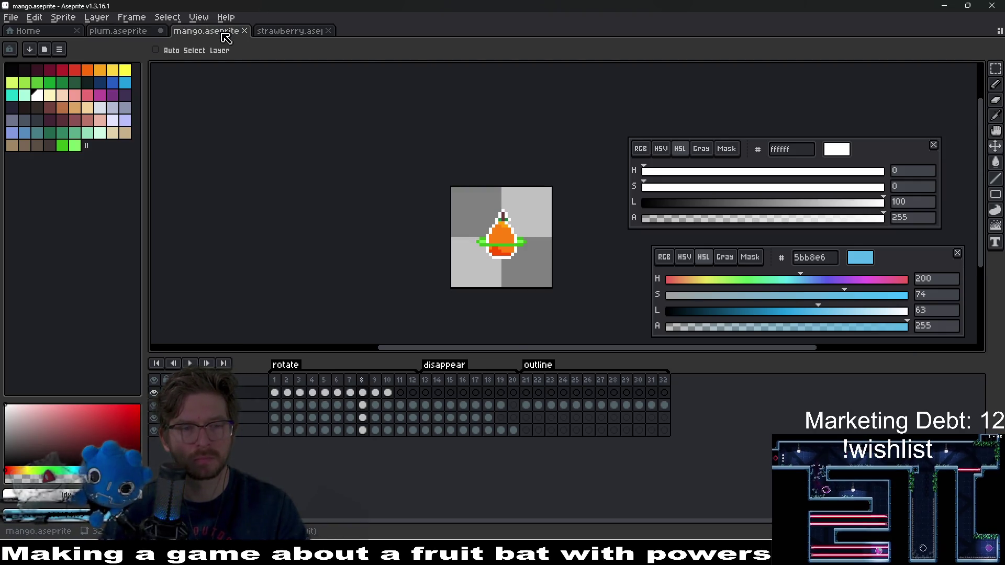
pyautogui.click(127, 31)
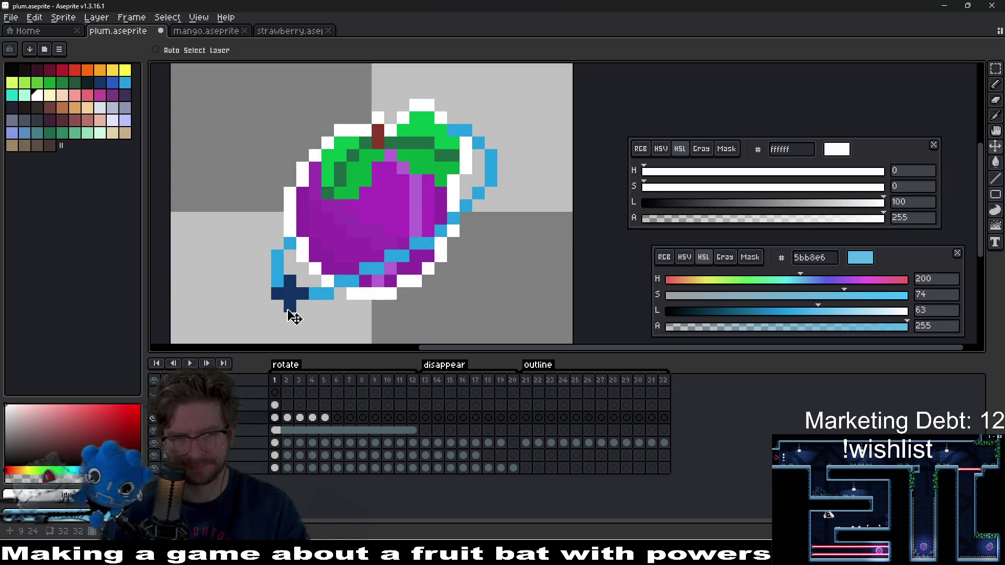
# Clear the sparkle layer's cels in frames 2–5.
pyautogui.click(275, 418)
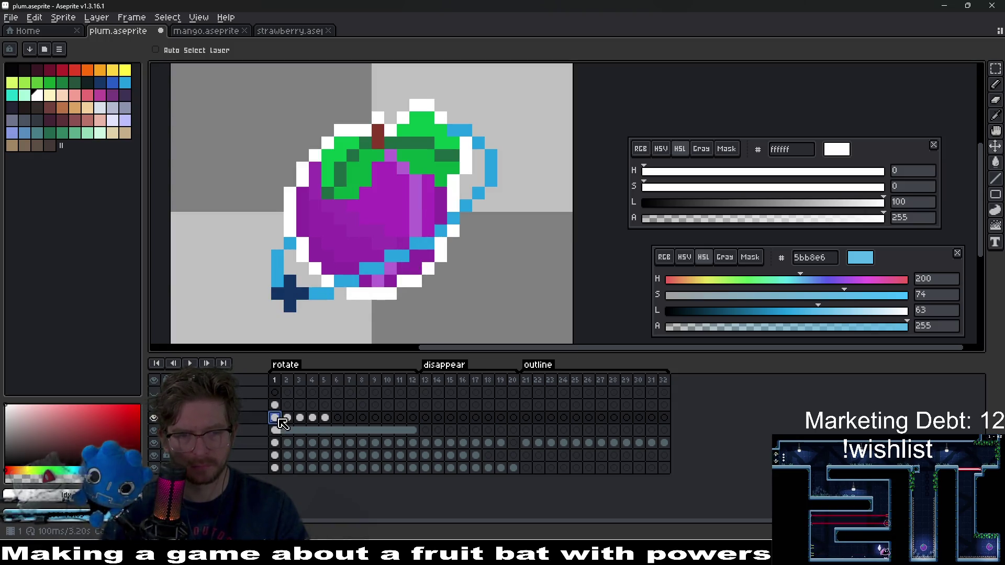
pyautogui.moveTo(282, 423)
pyautogui.mouseDown()
pyautogui.moveTo(332, 428)
pyautogui.moveTo(273, 422)
pyautogui.moveTo(287, 423)
pyautogui.mouseUp()
pyautogui.click(328, 422)
pyautogui.press('Delete')
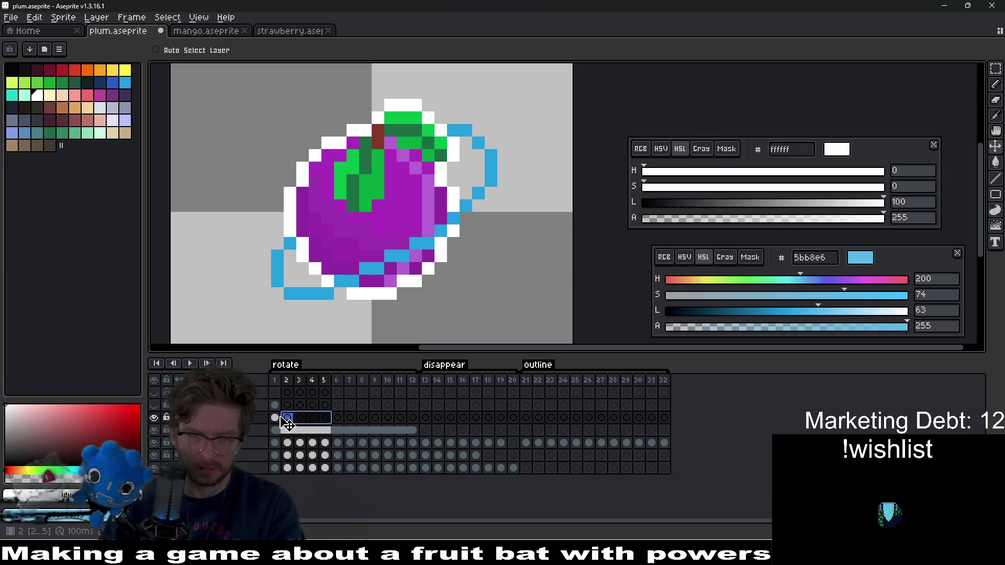
# Reposition the navy cross on frames 2–5, moving it across the plum's bottom and up-right.
pyautogui.click(273, 418)
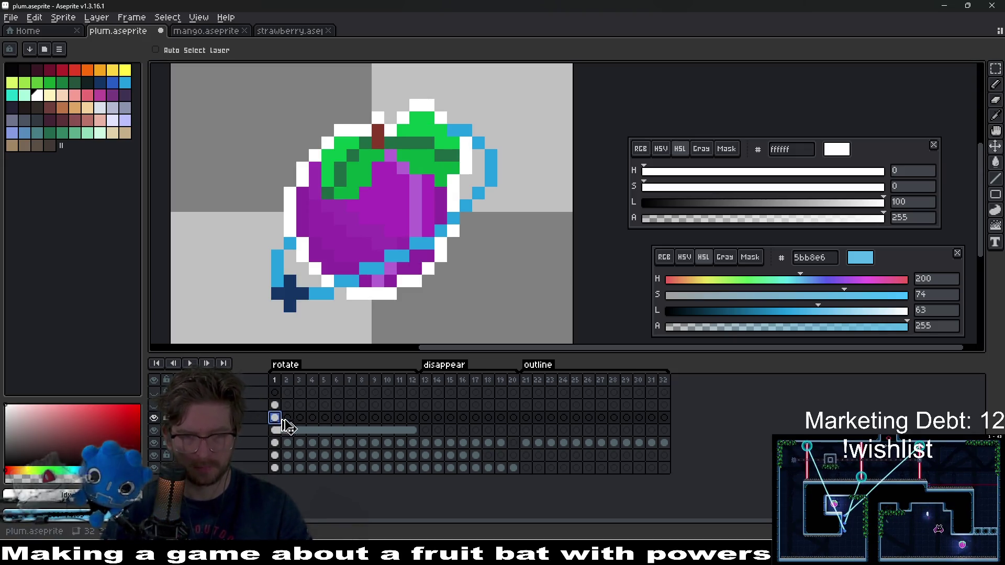
pyautogui.click(287, 418)
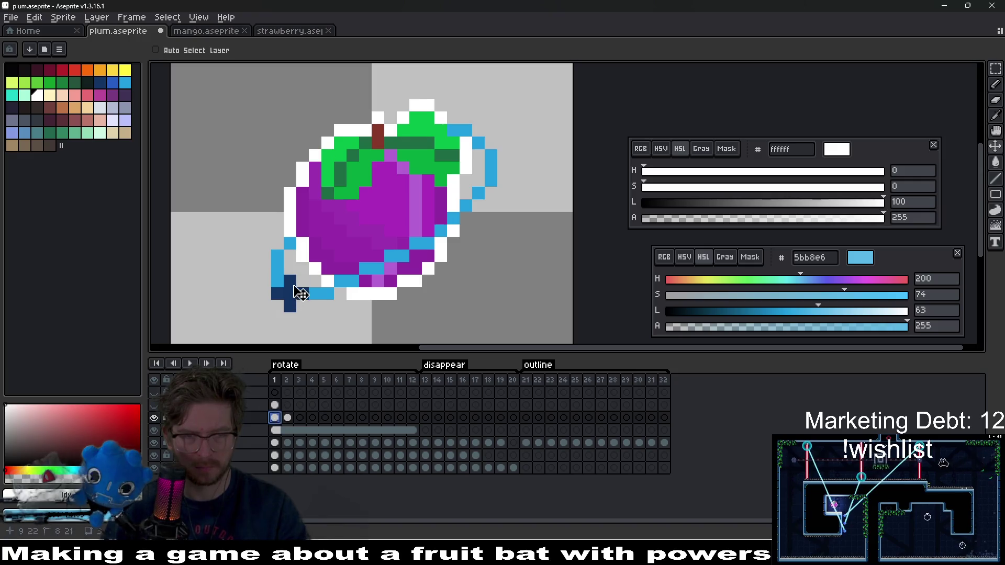
pyautogui.moveTo(300, 292)
pyautogui.mouseDown()
pyautogui.moveTo(294, 257)
pyautogui.moveTo(293, 268)
pyautogui.mouseUp()
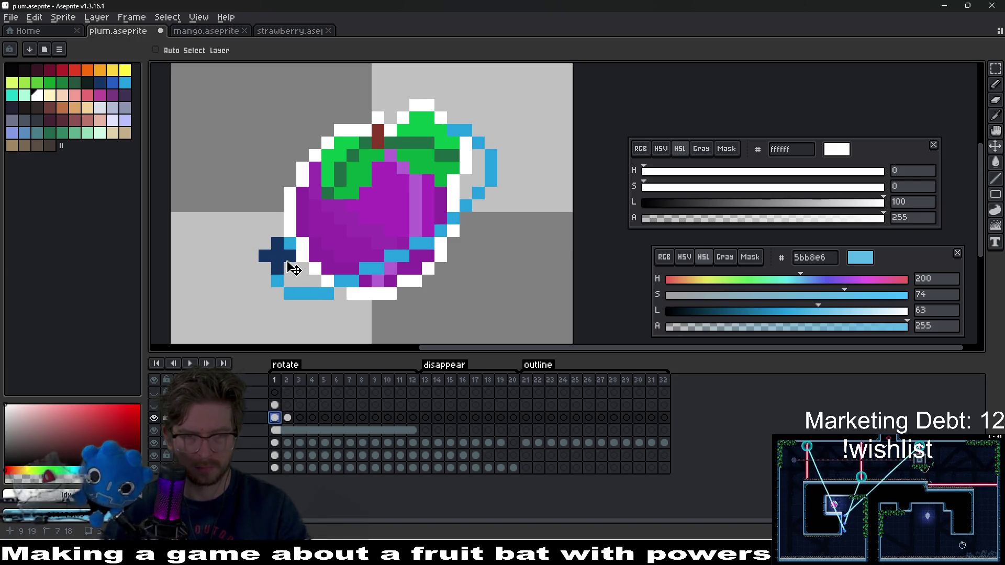
pyautogui.click(288, 417)
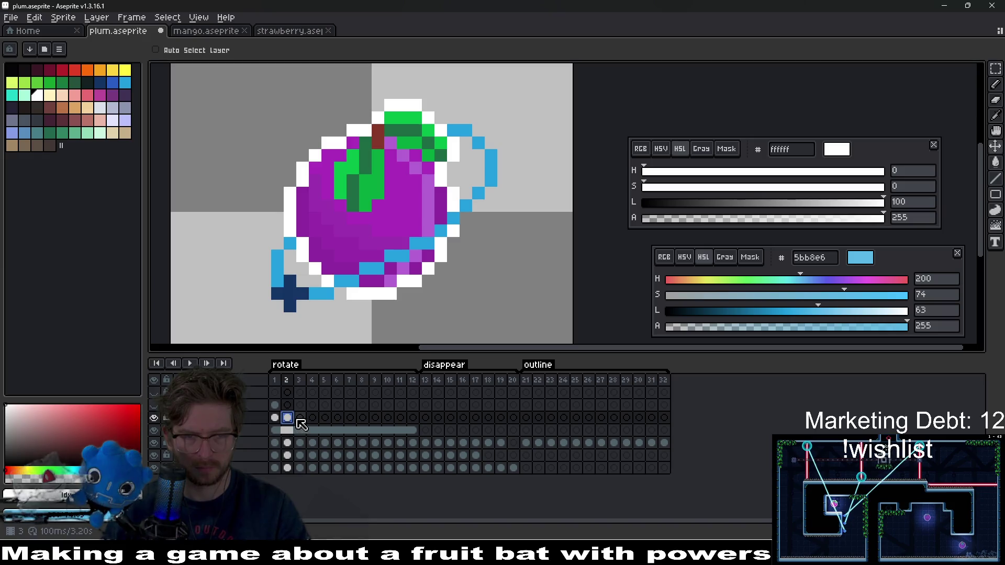
pyautogui.click(299, 418)
pyautogui.moveTo(308, 294); pyautogui.dragTo(351, 280)
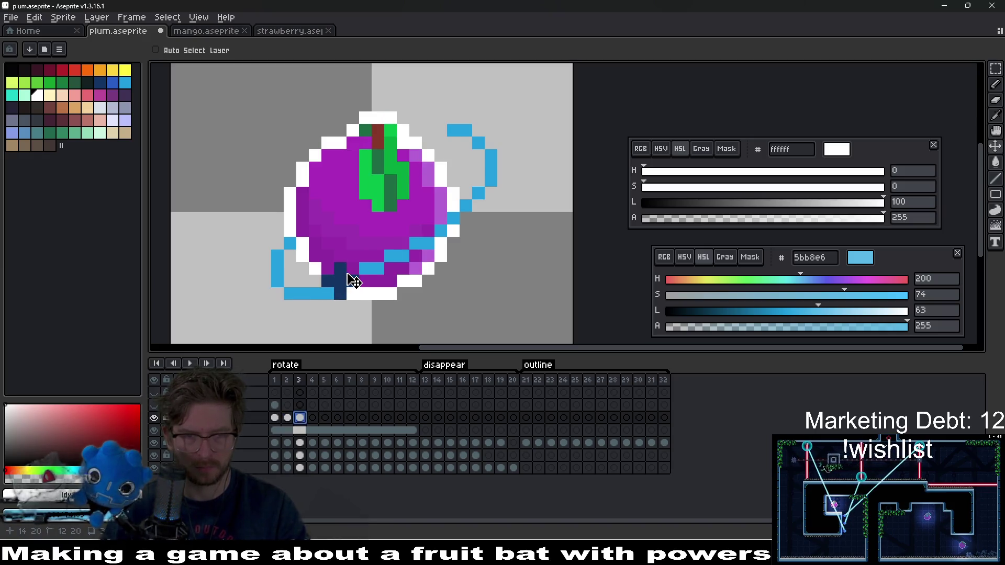
pyautogui.click(312, 418)
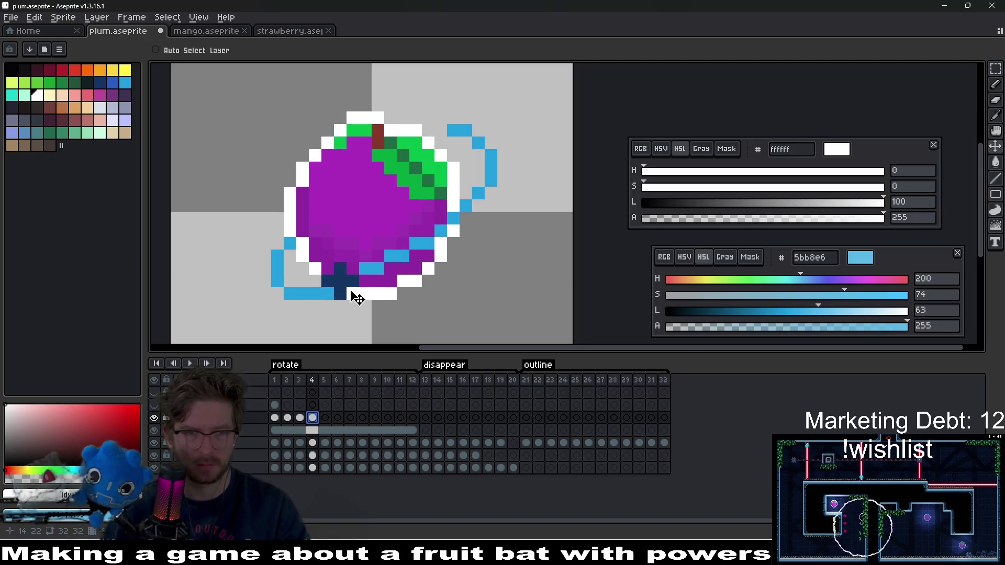
pyautogui.moveTo(357, 298); pyautogui.dragTo(380, 267)
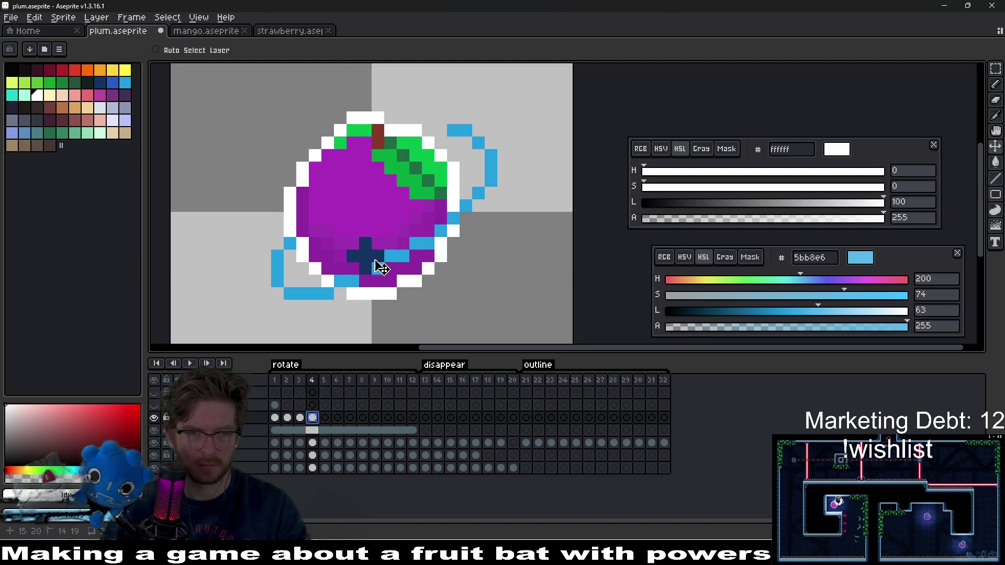
pyautogui.click(325, 418)
pyautogui.moveTo(396, 267); pyautogui.dragTo(434, 241)
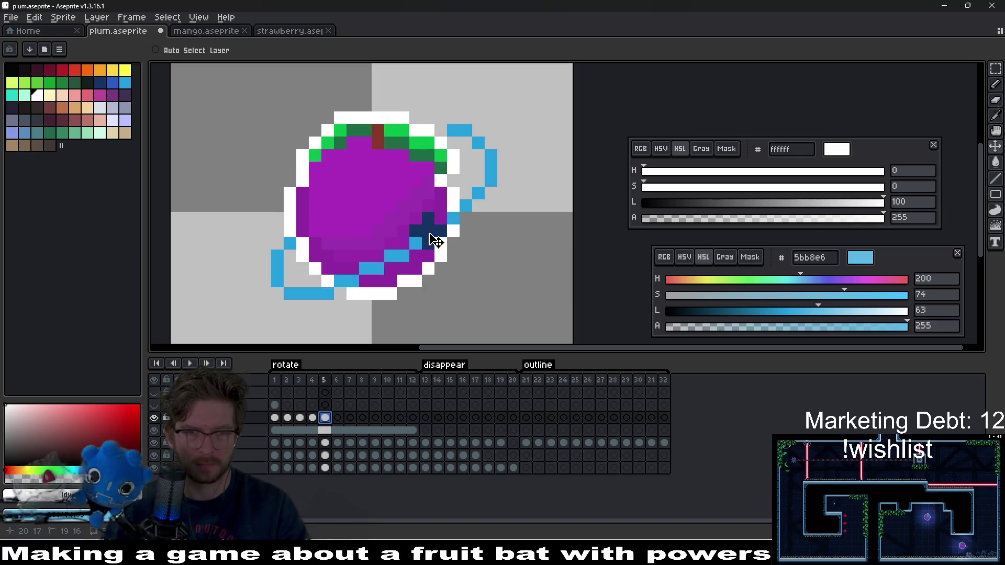
# Place the navy cross on frames 6, 8 and 9 toward the plum's upper right, then play.
pyautogui.click(337, 418)
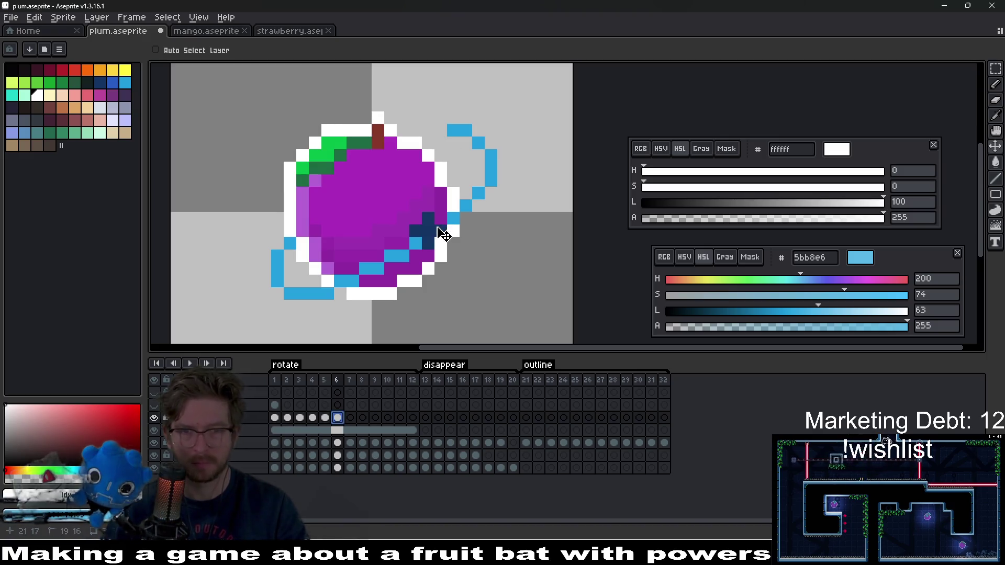
pyautogui.moveTo(442, 225)
pyautogui.mouseDown()
pyautogui.moveTo(477, 198)
pyautogui.moveTo(474, 214)
pyautogui.moveTo(465, 206)
pyautogui.moveTo(483, 184)
pyautogui.mouseUp()
pyautogui.click(349, 419)
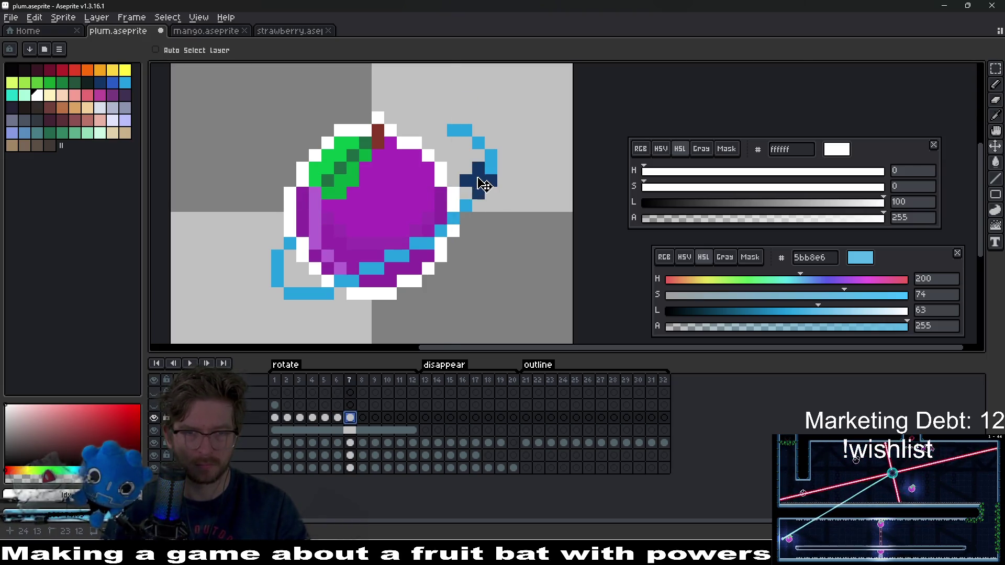
pyautogui.click(362, 418)
pyautogui.moveTo(476, 207); pyautogui.dragTo(456, 125)
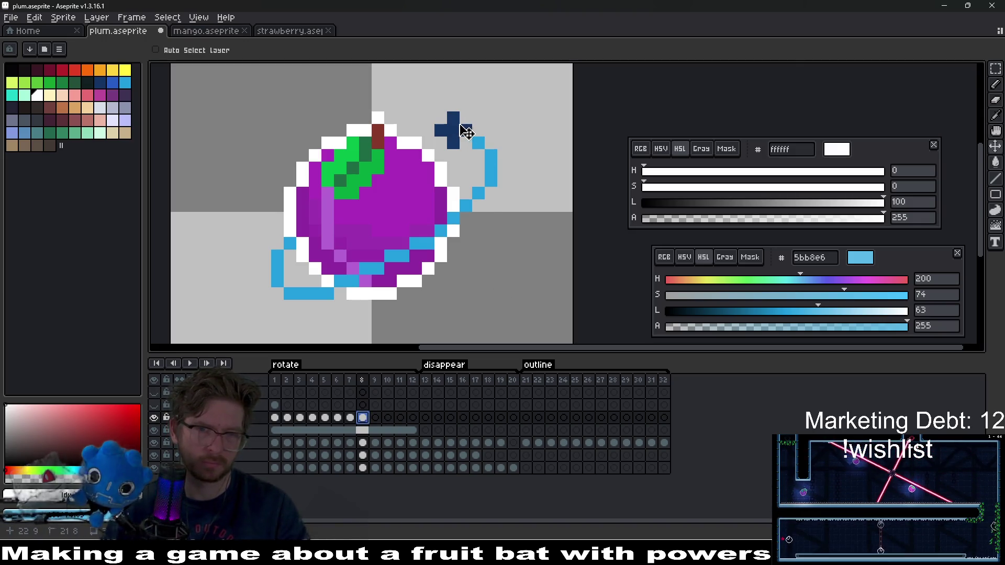
pyautogui.click(374, 418)
pyautogui.moveTo(456, 135); pyautogui.dragTo(430, 151)
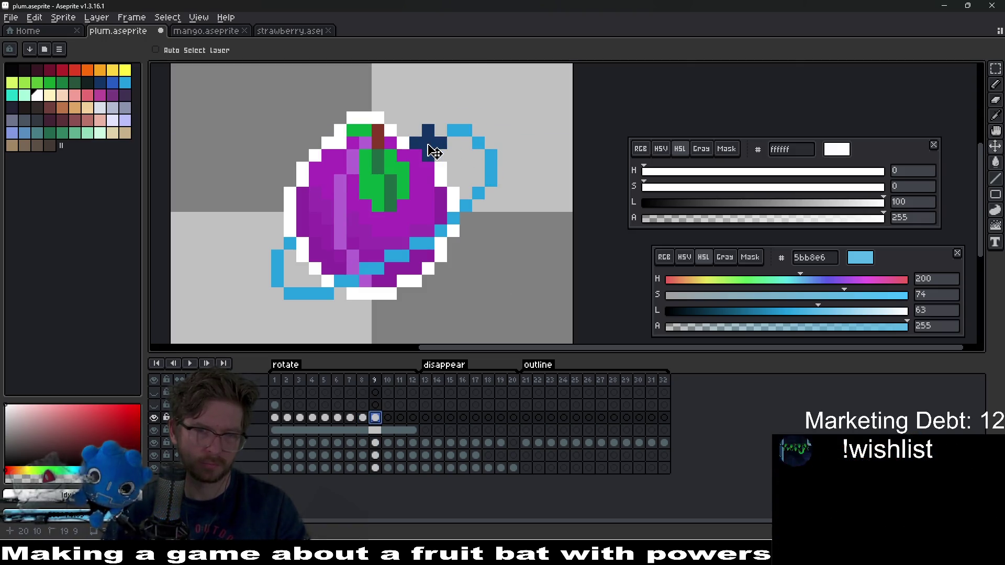
pyautogui.click(191, 364)
pyautogui.scroll(-5, 494, 246)
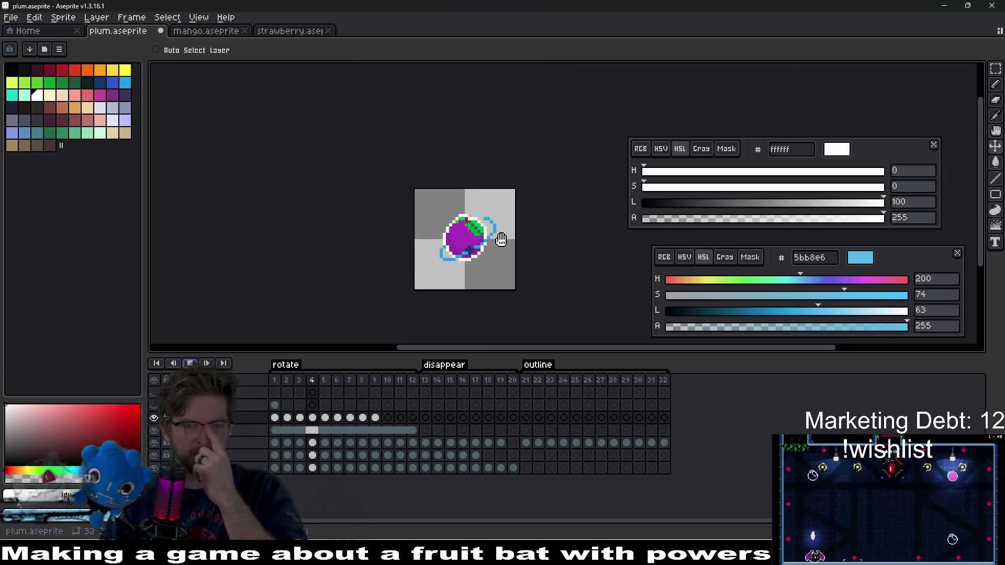
# Stop playback and select the frames 1–12 span on the long cel row.
pyautogui.scroll(-3, 501, 240)
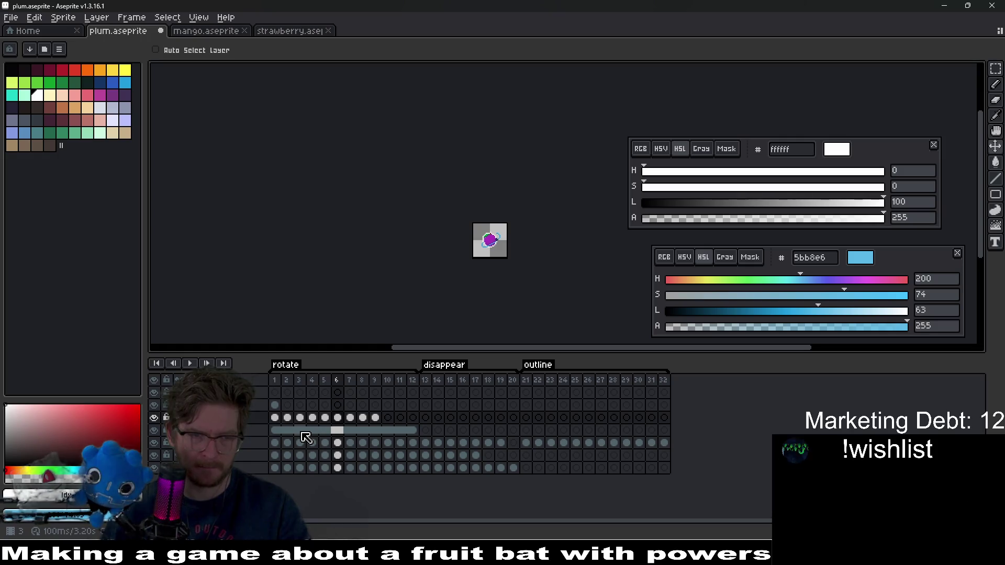
pyautogui.moveTo(411, 434)
pyautogui.mouseDown()
pyautogui.moveTo(274, 430)
pyautogui.moveTo(294, 404)
pyautogui.mouseUp()
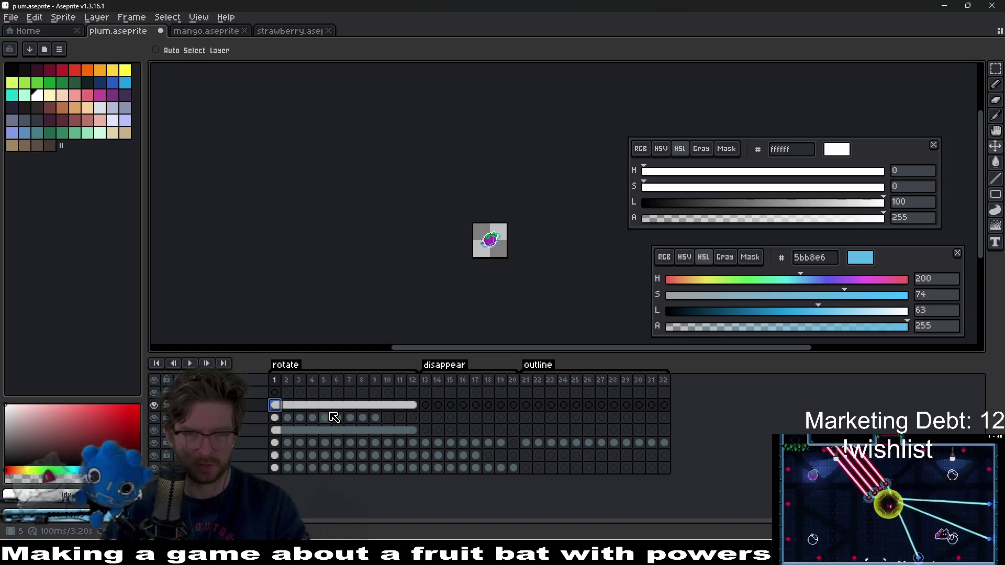
# Select frames 1–9 on the next layer and frames 4–12 on the top layer, then replay the animation.
pyautogui.scroll(6, 489, 256)
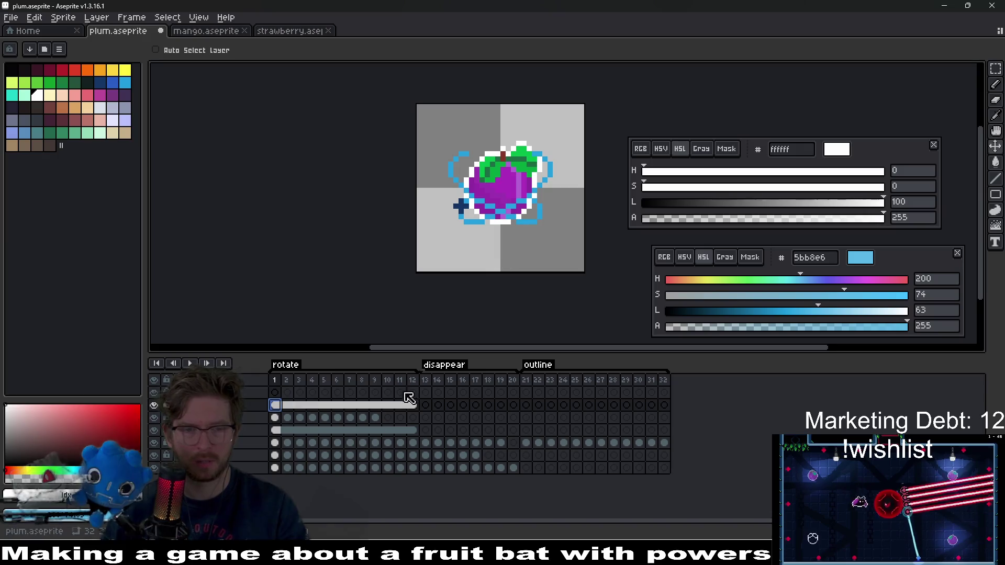
pyautogui.moveTo(373, 419); pyautogui.dragTo(284, 416)
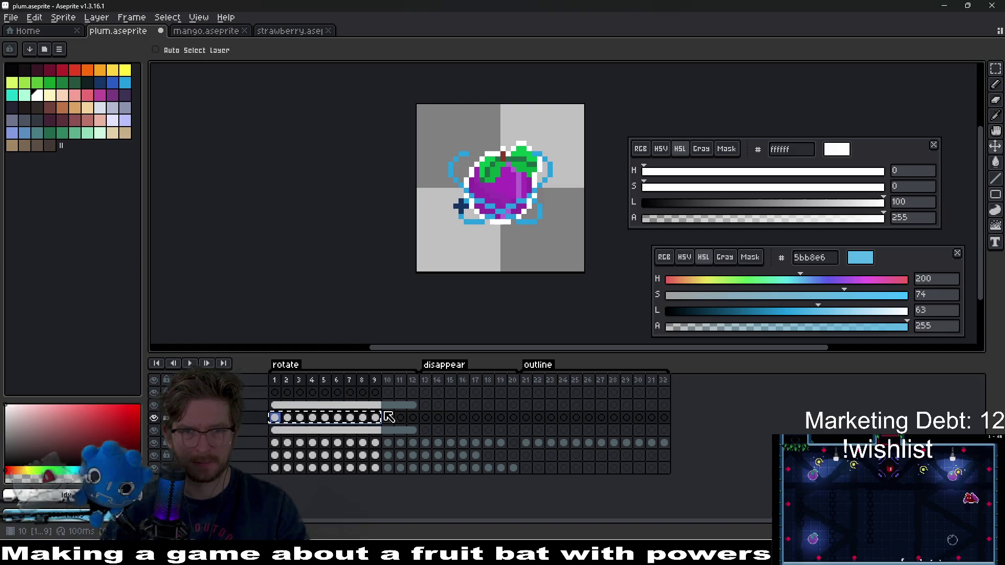
pyautogui.click(313, 393)
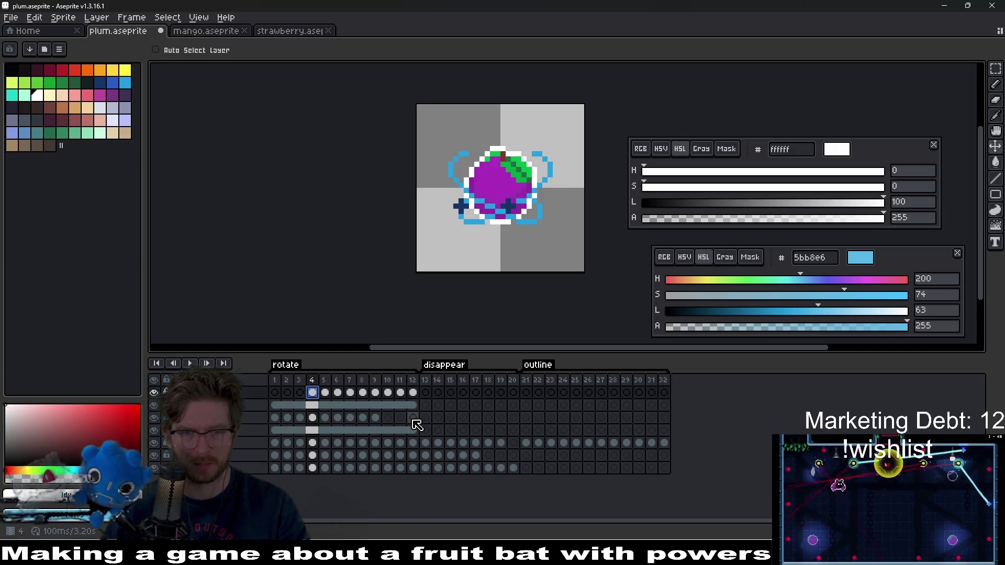
pyautogui.moveTo(418, 396); pyautogui.dragTo(313, 395)
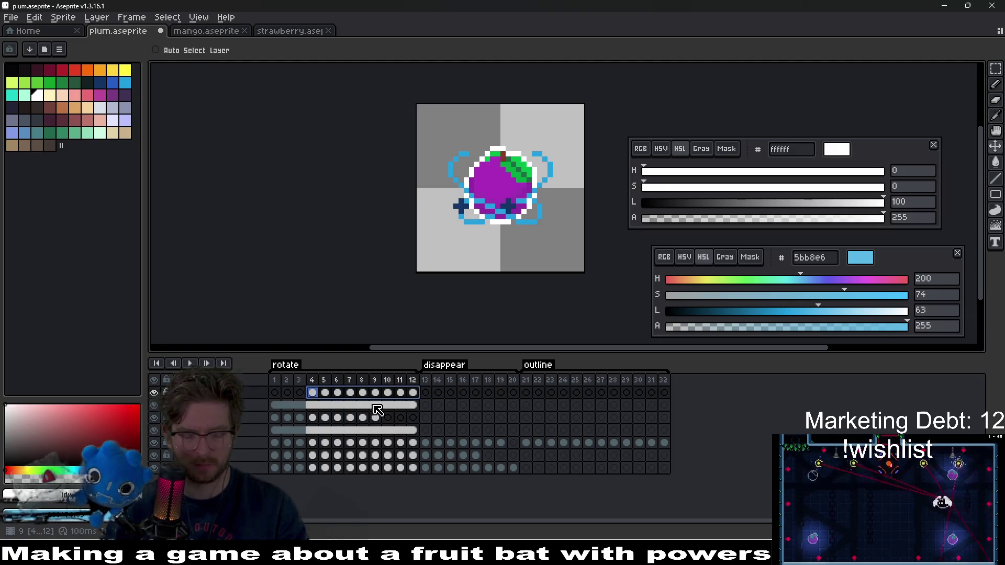
pyautogui.click(190, 363)
pyautogui.scroll(-5, 531, 230)
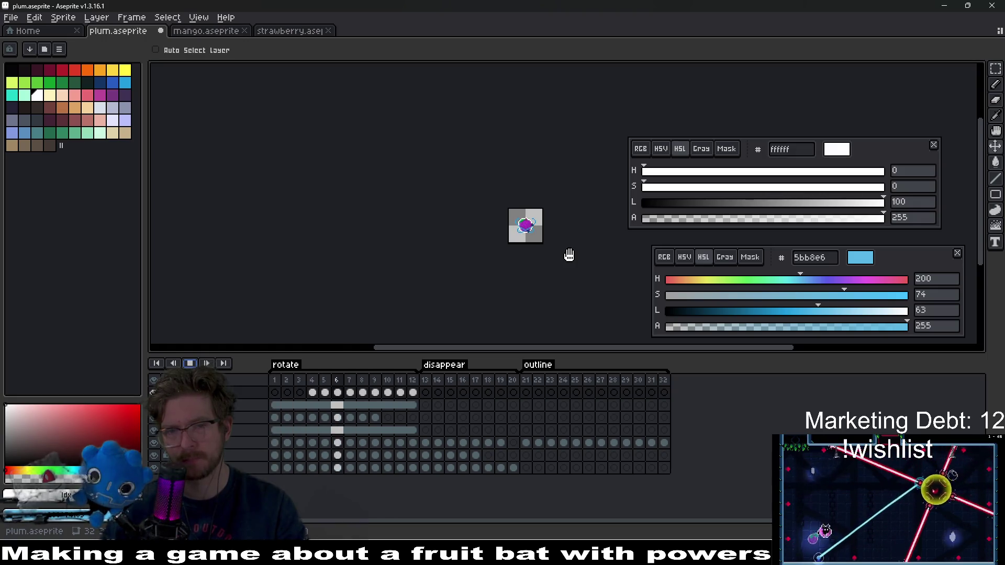
pyautogui.scroll(3, 553, 223)
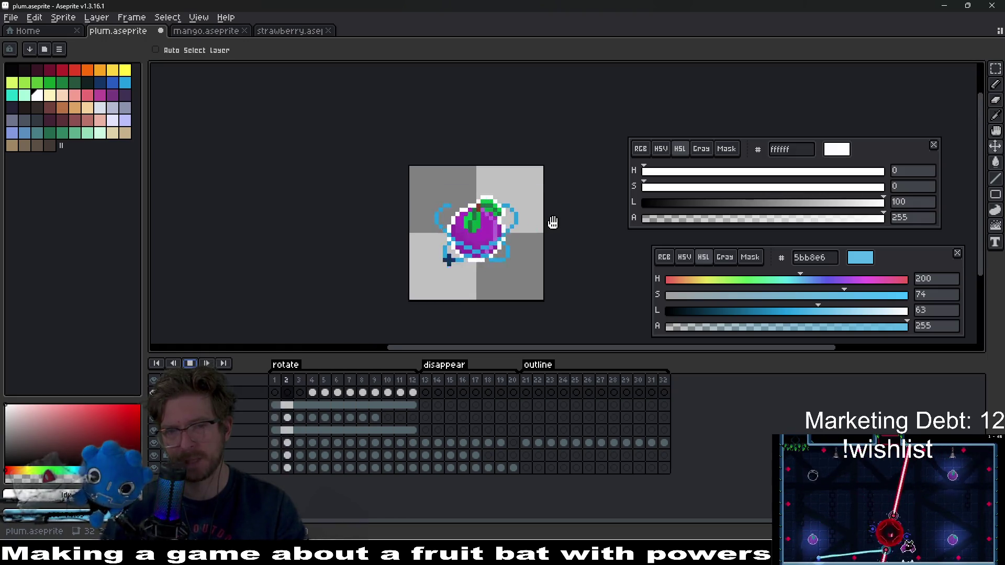
pyautogui.scroll(1, 553, 222)
pyautogui.scroll(-4, 518, 256)
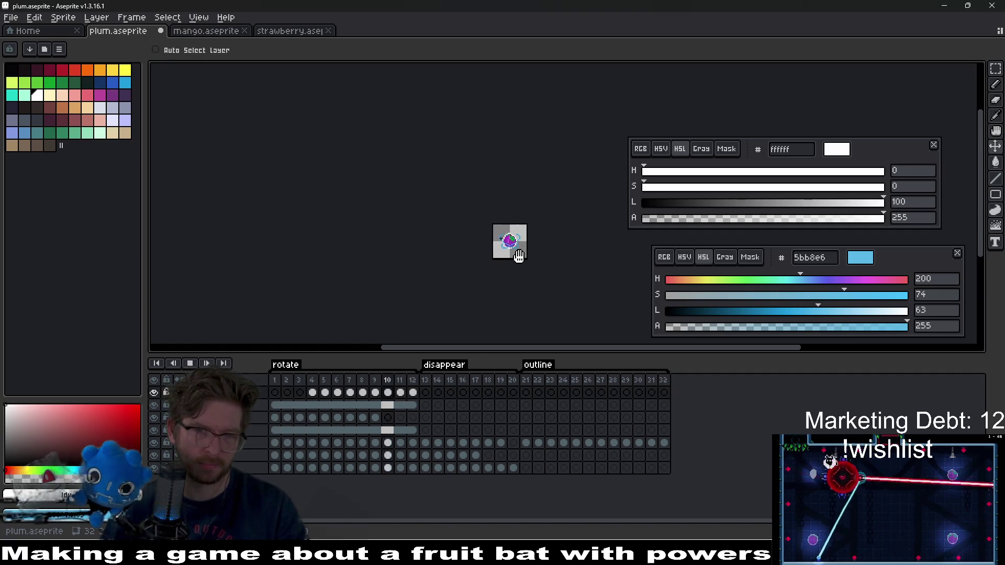
pyautogui.moveTo(536, 276)
pyautogui.mouseDown()
pyautogui.moveTo(523, 233)
pyautogui.moveTo(499, 216)
pyautogui.mouseUp()
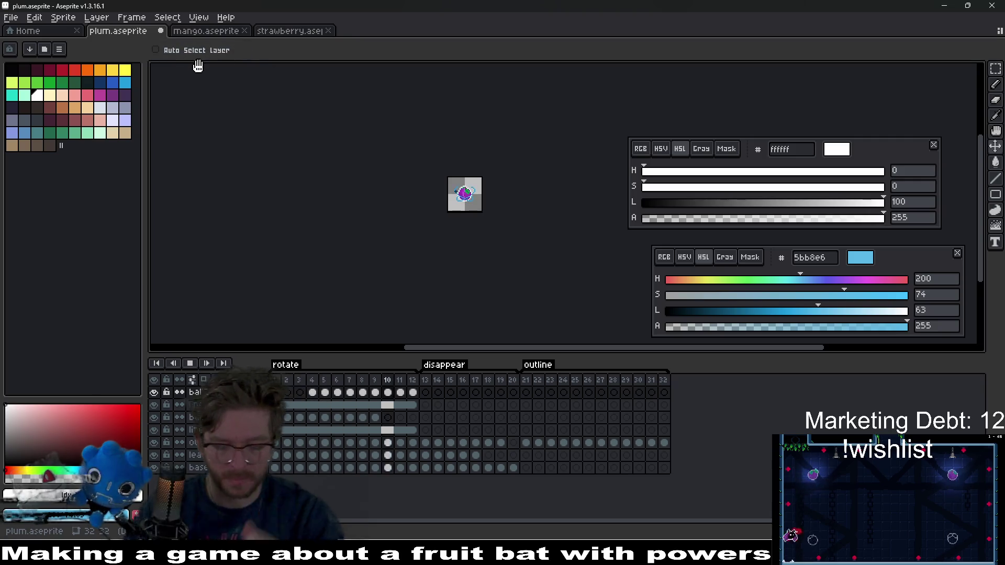
# Switch to the mango sprite and inspect frame 1 and outline frame 21 on the outline layer.
pyautogui.click(205, 31)
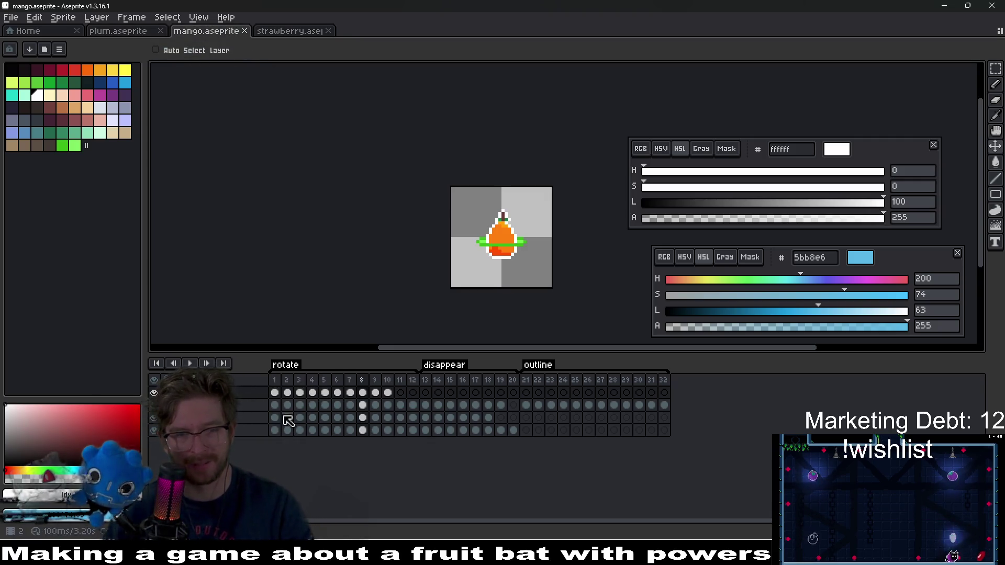
pyautogui.click(534, 406)
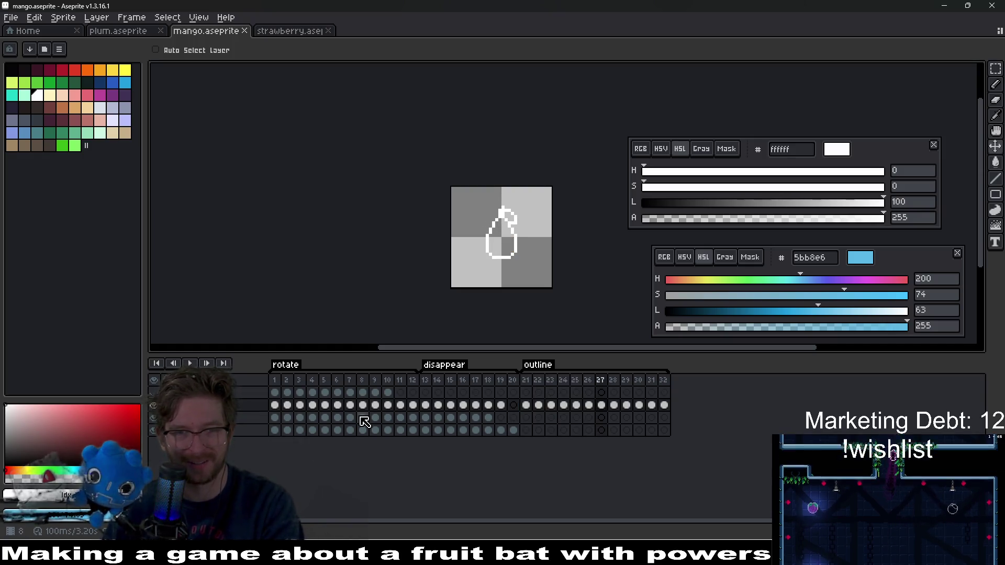
pyautogui.click(274, 383)
pyautogui.scroll(2, 544, 246)
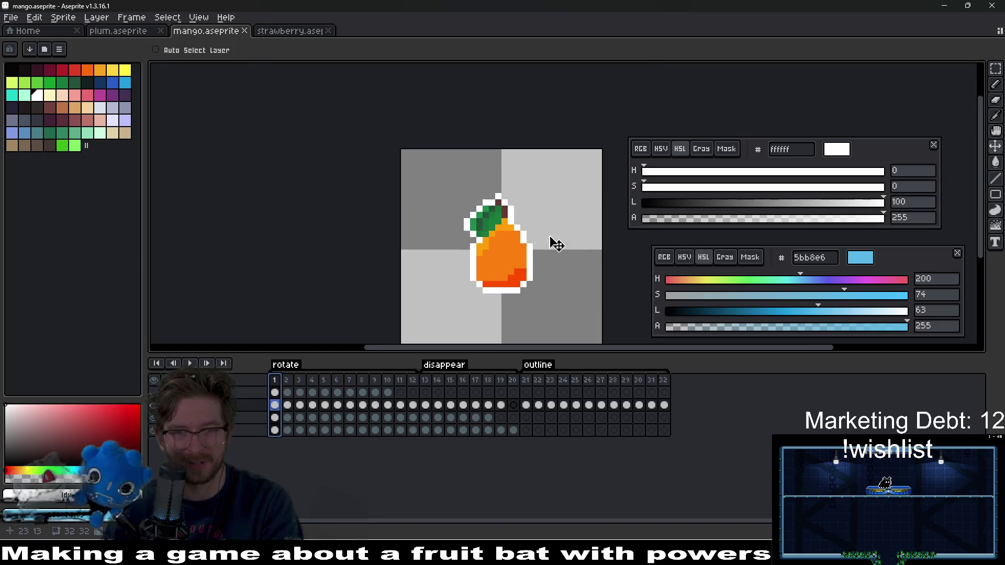
pyautogui.click(525, 380)
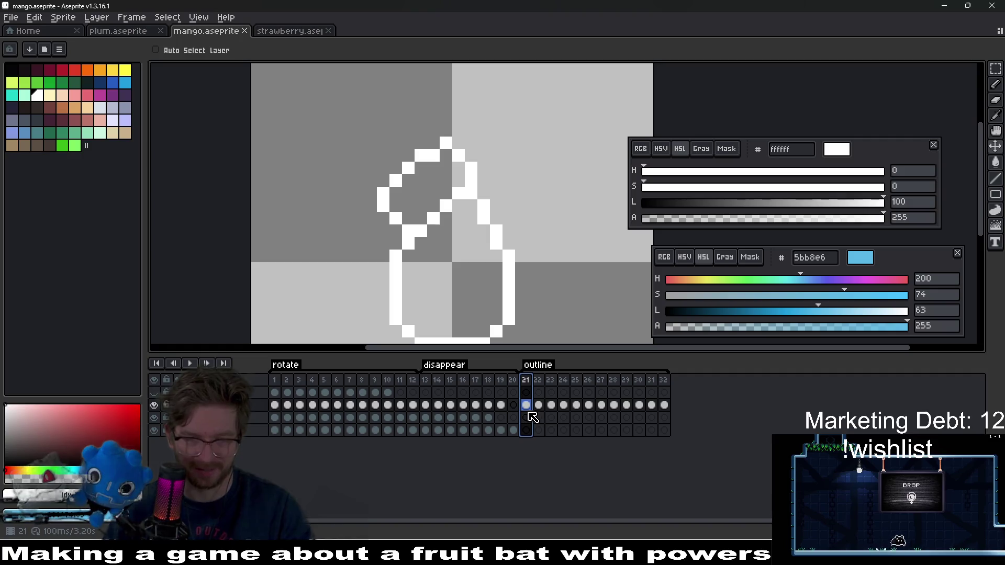
pyautogui.click(526, 406)
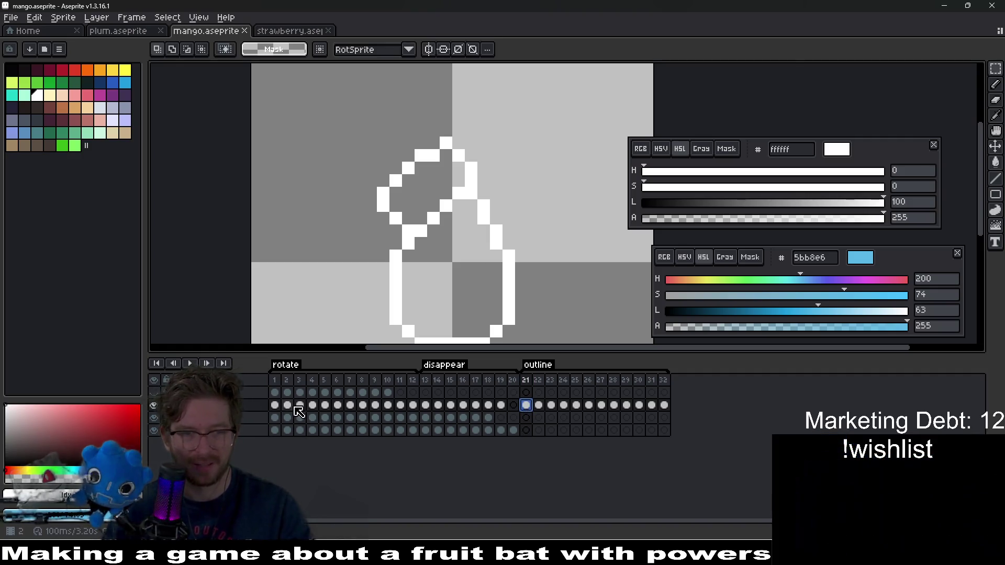
# Copy the layer's frames 1–11 cels, paste them at frame 21, then undo the paste.
pyautogui.moveTo(277, 405); pyautogui.dragTo(401, 406)
pyautogui.hotkey('ctrl', 'c')
pyautogui.click(527, 406)
pyautogui.hotkey('ctrl', 'v')
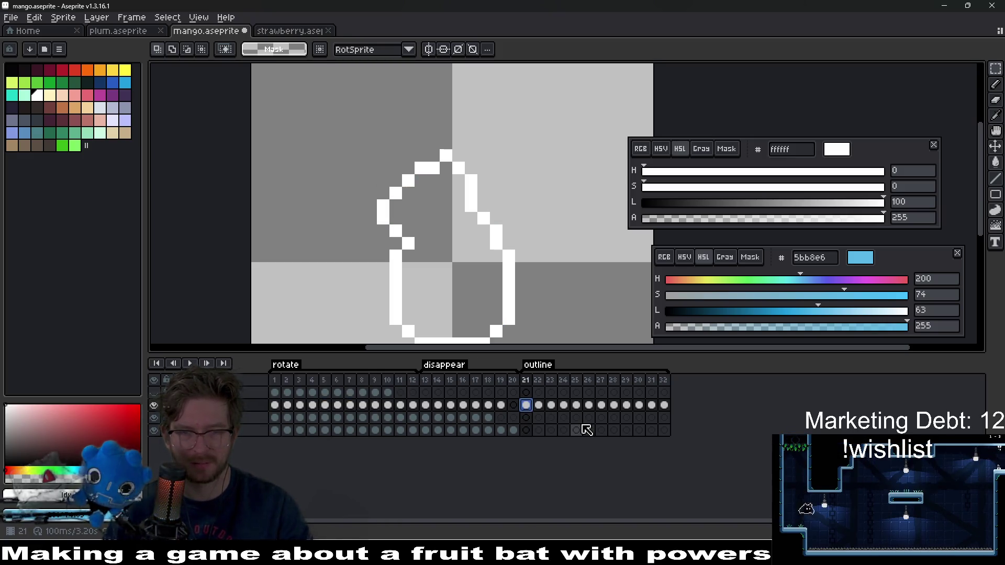
pyautogui.hotkey('ctrl', 'z')
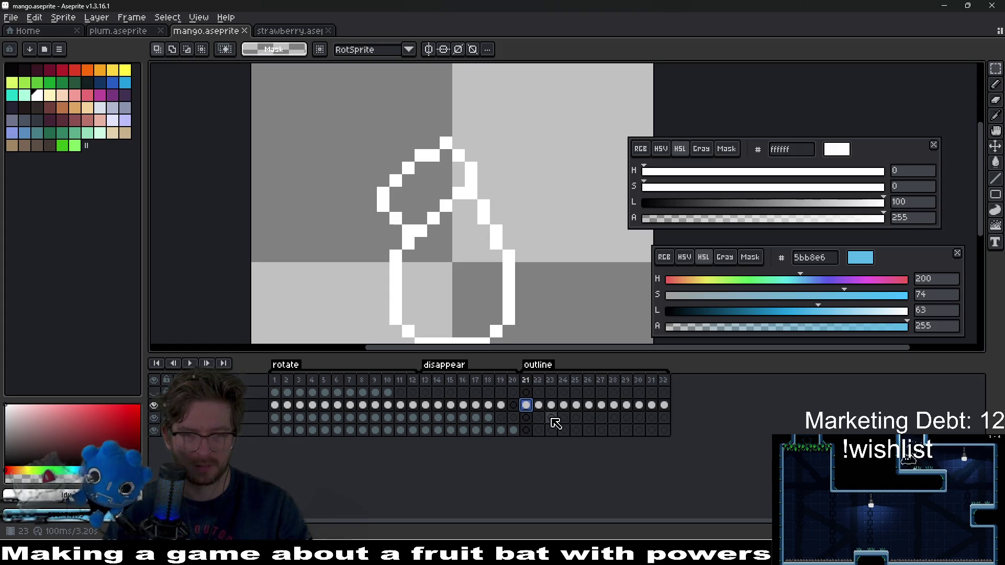
# Step through outline frames 25–32, then view frames 13 and 12 and select the frame 11–12 cels.
pyautogui.press('Right')
pyautogui.press('Right')
pyautogui.press('Right')
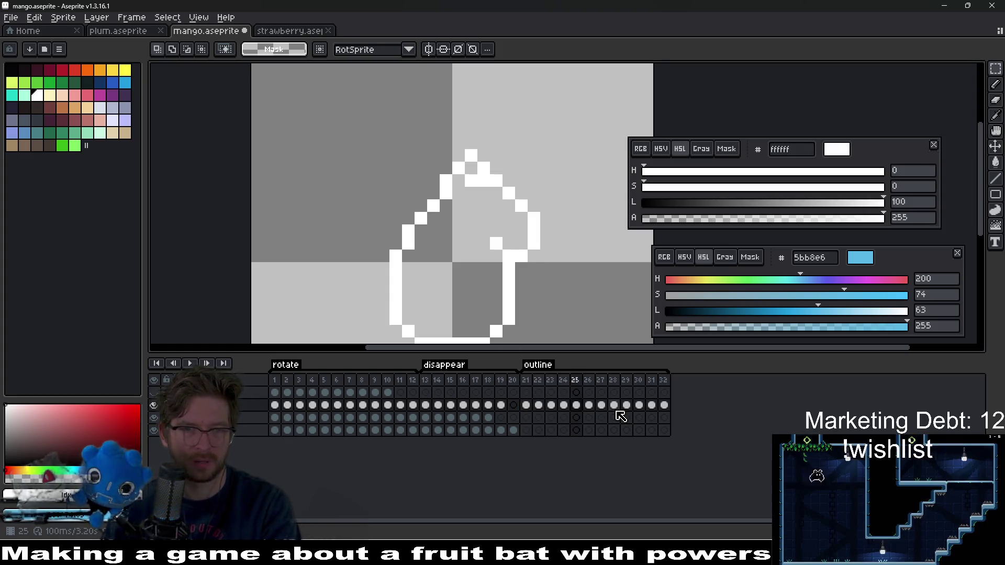
pyautogui.press('Right')
pyautogui.press('Right')
pyautogui.press('Right')
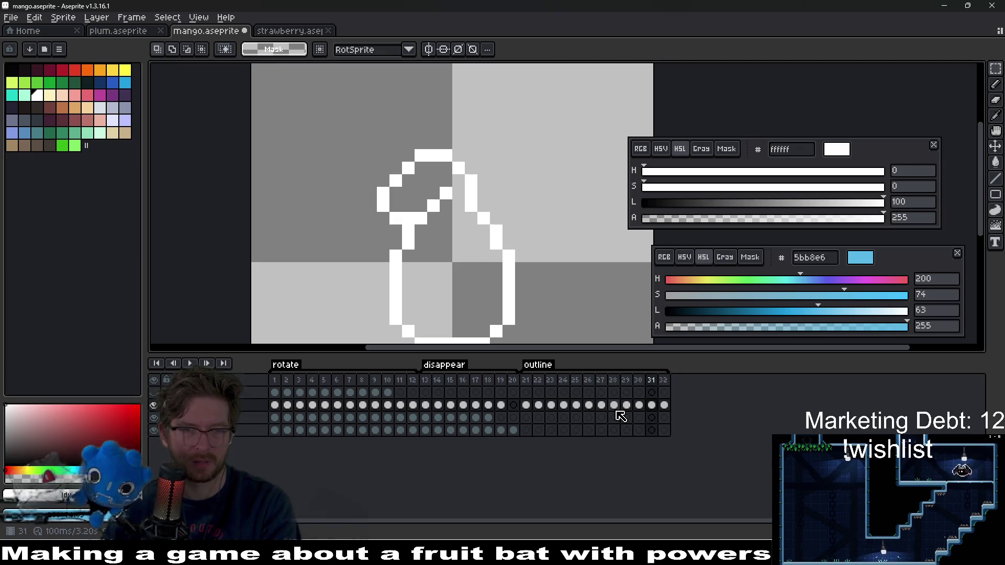
pyautogui.press('Left')
pyautogui.press('Left')
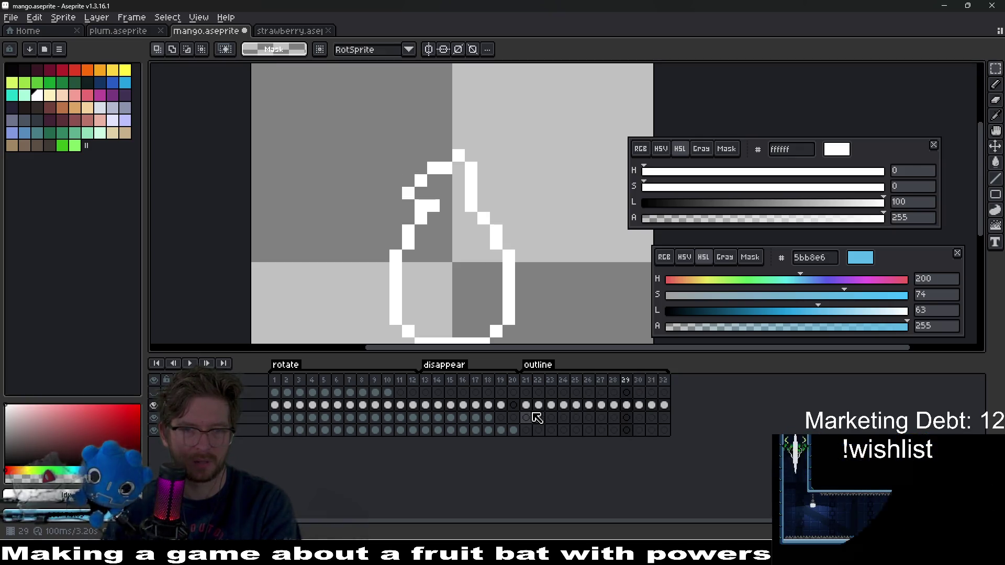
pyautogui.press('Right')
pyautogui.press('Right')
pyautogui.press('Right')
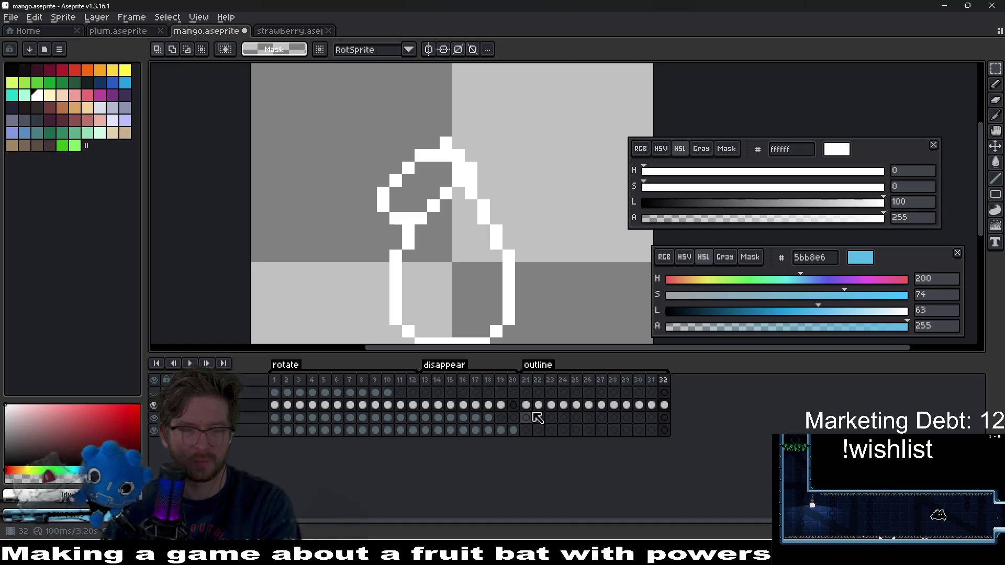
pyautogui.click(429, 391)
pyautogui.click(413, 405)
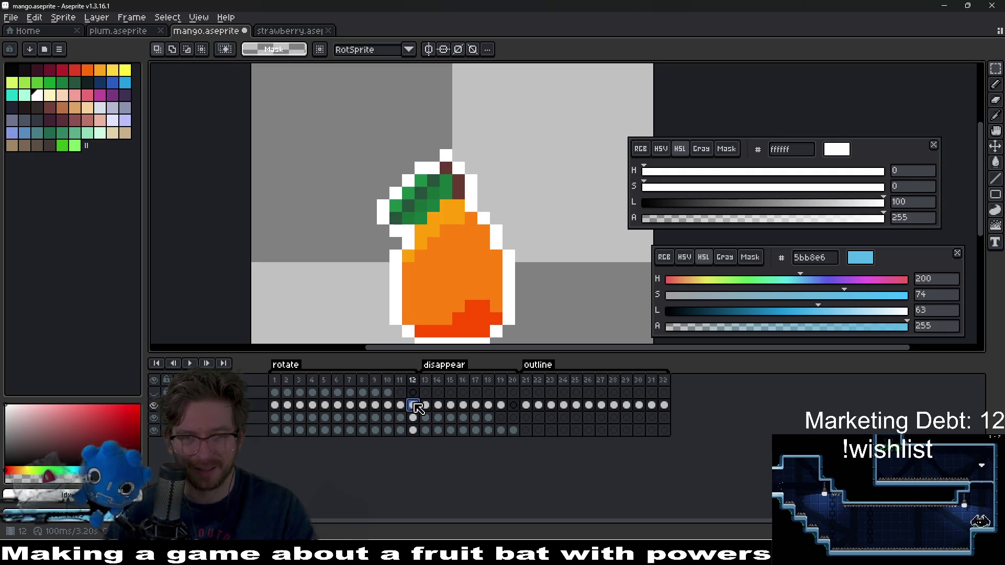
pyautogui.click(665, 406)
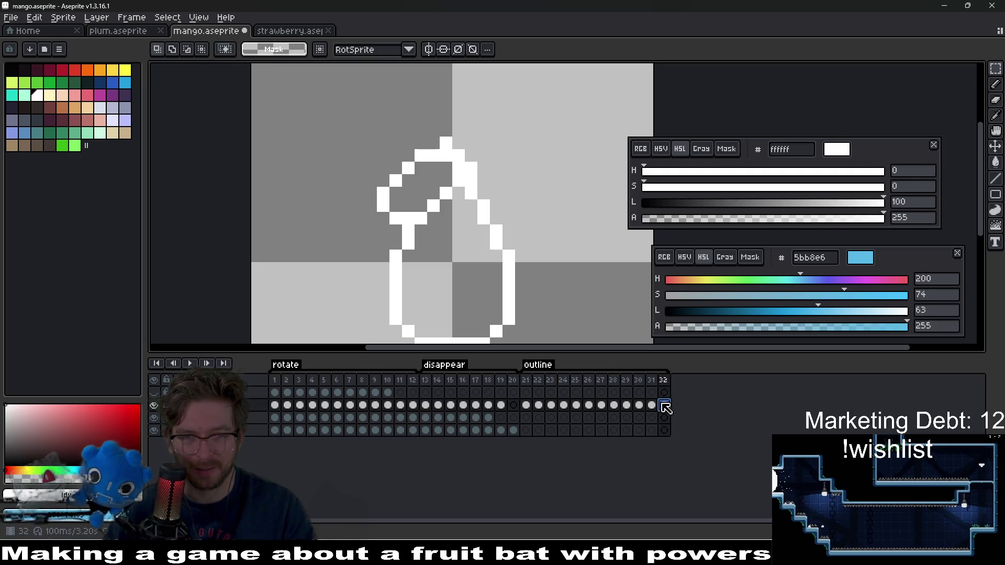
# Copy the layer's frames 1–12 cels and return to outline frame 21.
pyautogui.moveTo(411, 406); pyautogui.dragTo(265, 405)
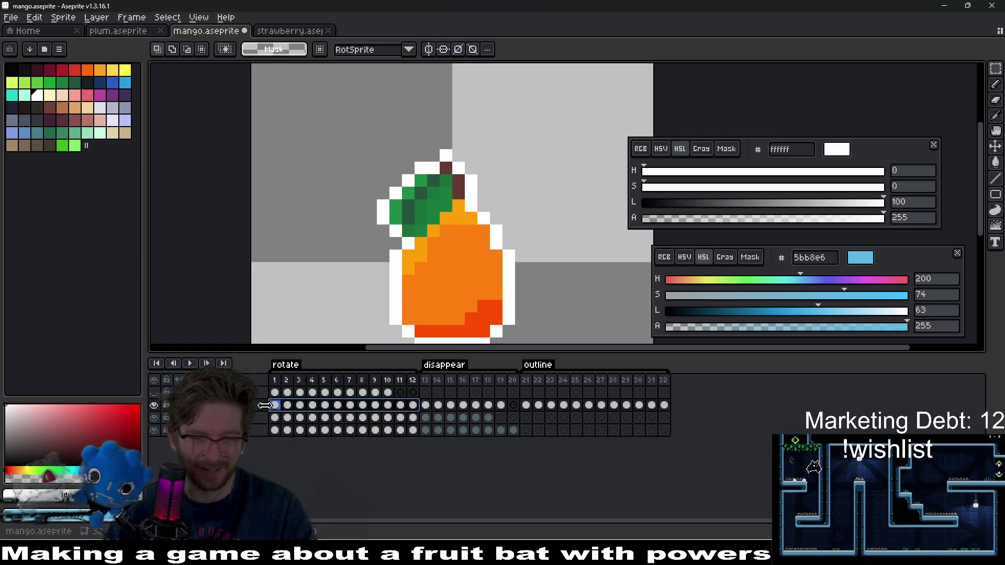
pyautogui.hotkey('ctrl', 'c')
pyautogui.click(538, 405)
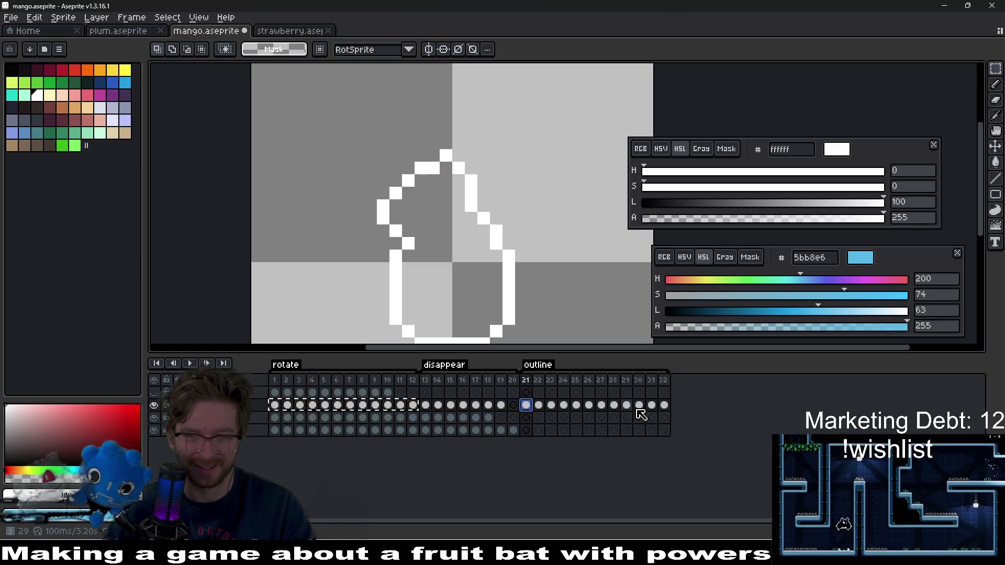
pyautogui.click(663, 405)
pyautogui.click(543, 407)
pyautogui.click(526, 406)
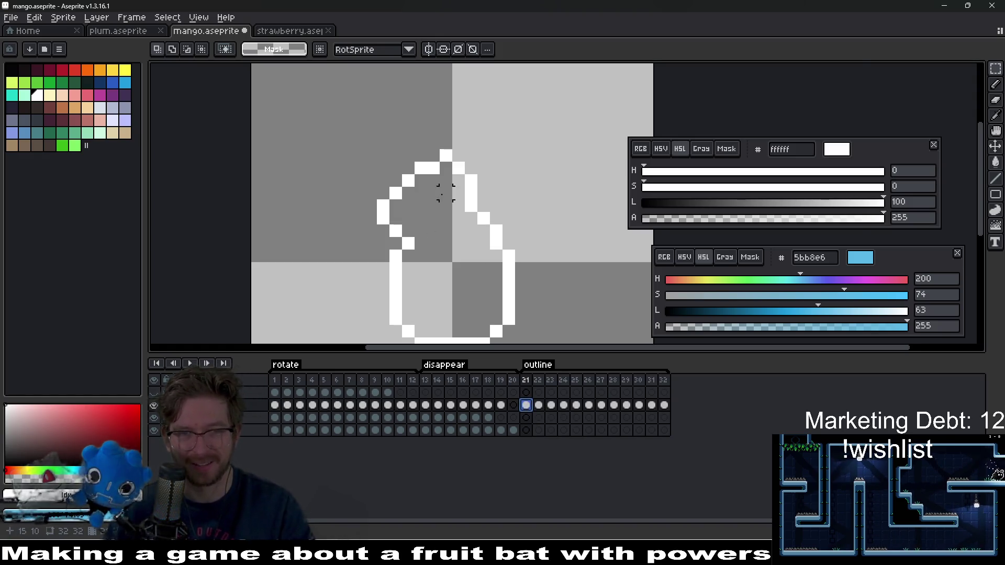
# Add a white pixel inside the frame 21 outline with the Line tool, then select the coloured mango's frames 1–12.
pyautogui.scroll(3, 445, 192)
pyautogui.press('l')
pyautogui.click(401, 240)
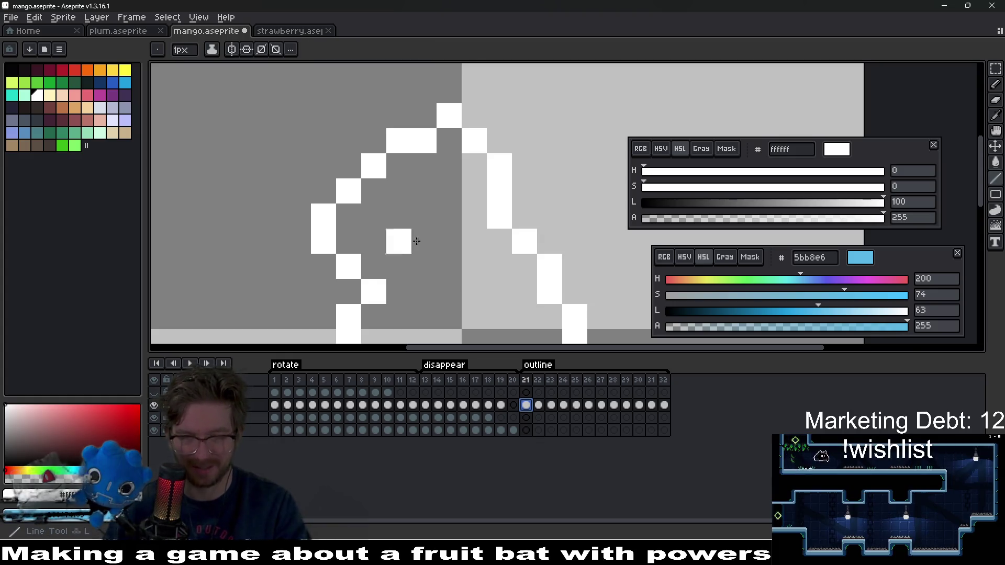
pyautogui.scroll(-3, 416, 241)
pyautogui.scroll(2, 434, 244)
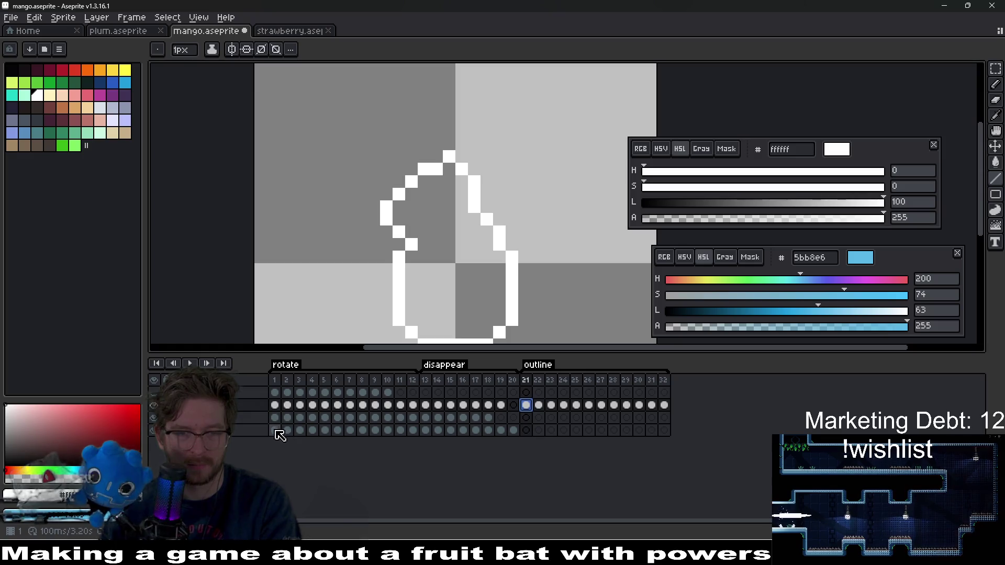
pyautogui.moveTo(274, 430); pyautogui.dragTo(412, 430)
# Paste the copied mango frames at frame 21, then undo the mis-paste.
pyautogui.hotkey('ctrl', 'c')
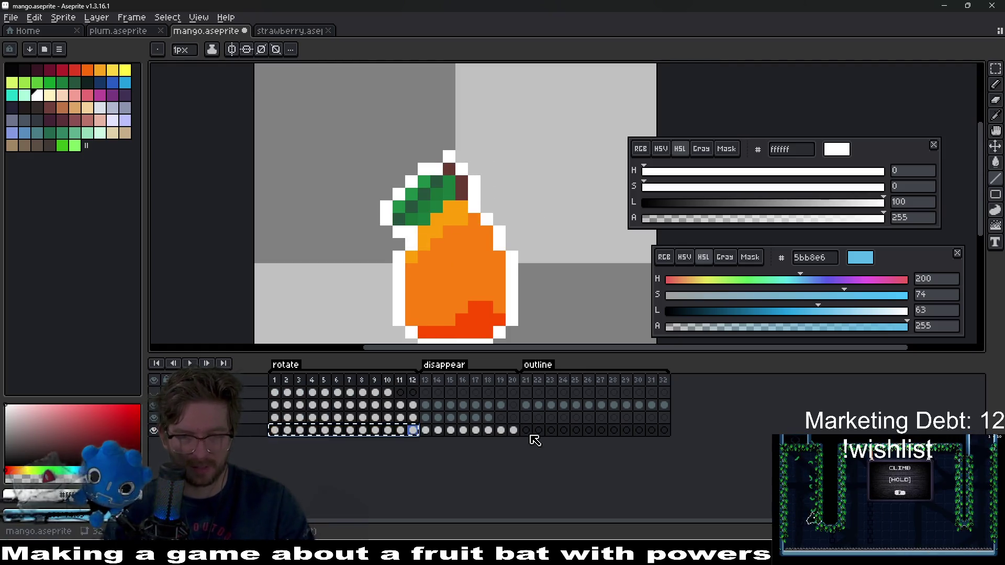
pyautogui.click(528, 432)
pyautogui.hotkey('ctrl', 'v')
pyautogui.click(531, 405)
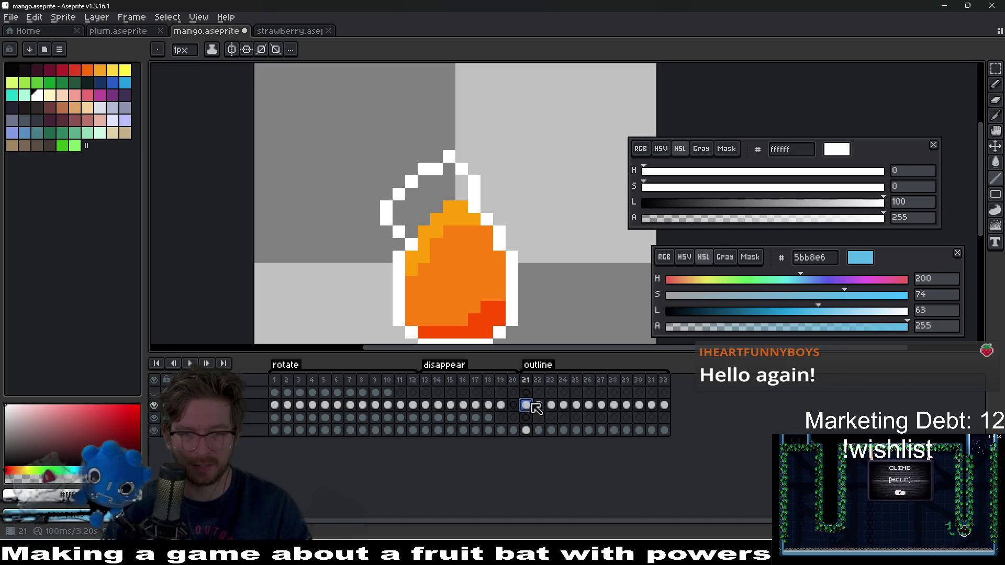
pyautogui.scroll(3, 466, 231)
pyautogui.hotkey('ctrl', 'z')
pyautogui.hotkey('ctrl', 'z')
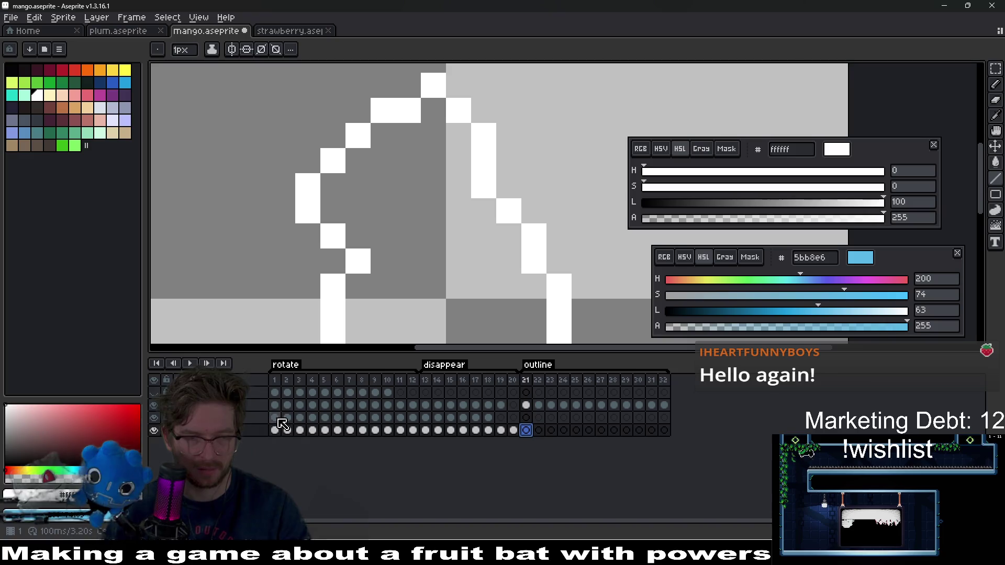
# Copy the leaf layer's rotate cels into frames 21–32.
pyautogui.moveTo(275, 417); pyautogui.dragTo(402, 421)
pyautogui.hotkey('ctrl', 'c')
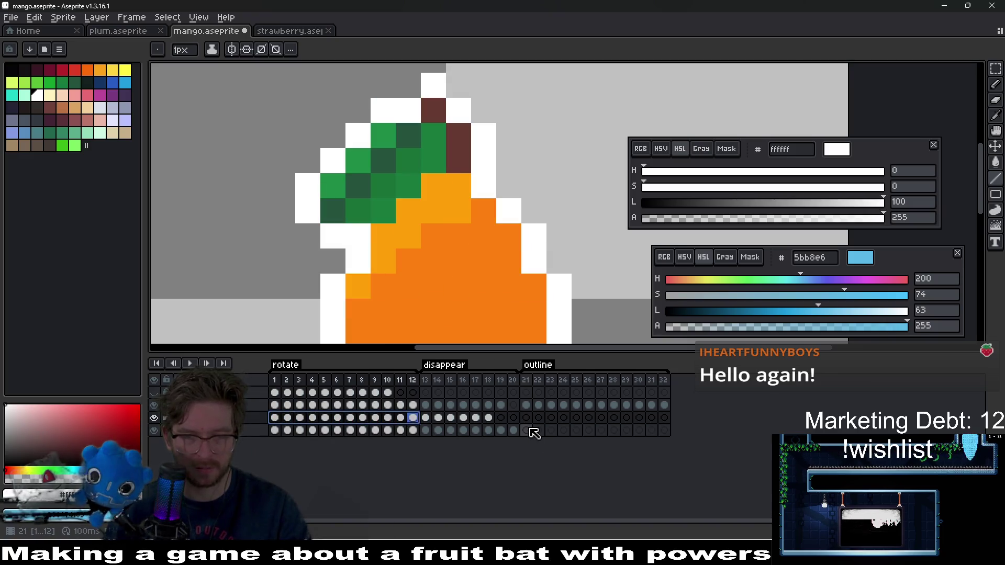
pyautogui.click(525, 417)
pyautogui.hotkey('ctrl', 'v')
# Trace white outline pixels around the leaf on the outline layer for frames 21–23.
pyautogui.click(526, 406)
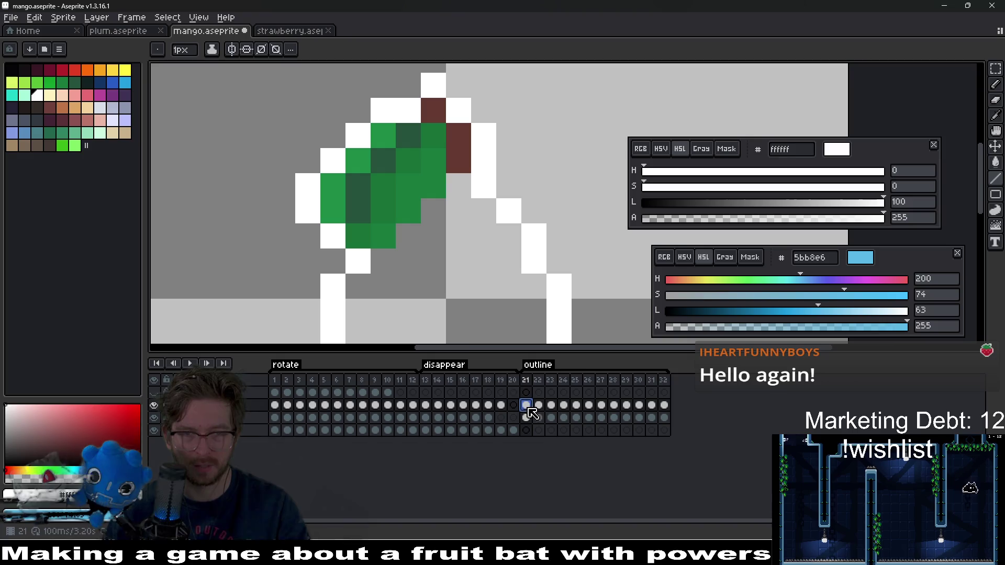
pyautogui.click(379, 255)
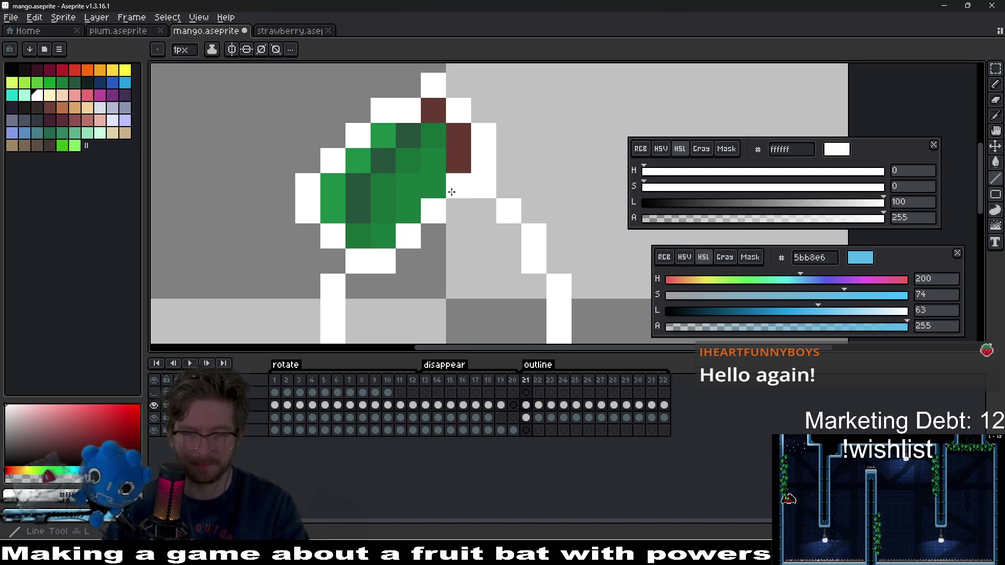
pyautogui.scroll(-4, 452, 193)
pyautogui.scroll(2, 465, 205)
pyautogui.scroll(3, 466, 206)
pyautogui.press('.')
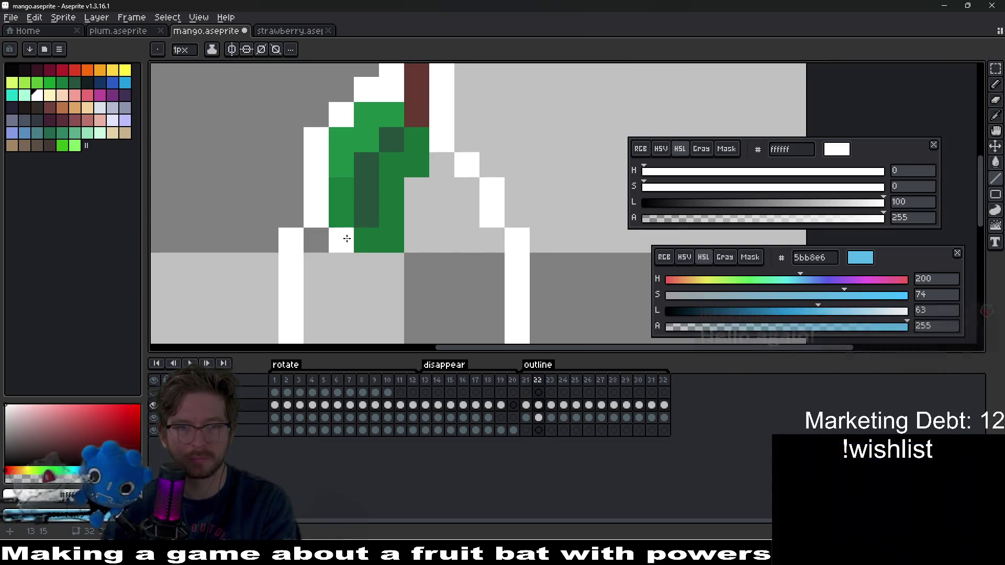
pyautogui.moveTo(366, 265); pyautogui.dragTo(414, 245)
pyautogui.press('.')
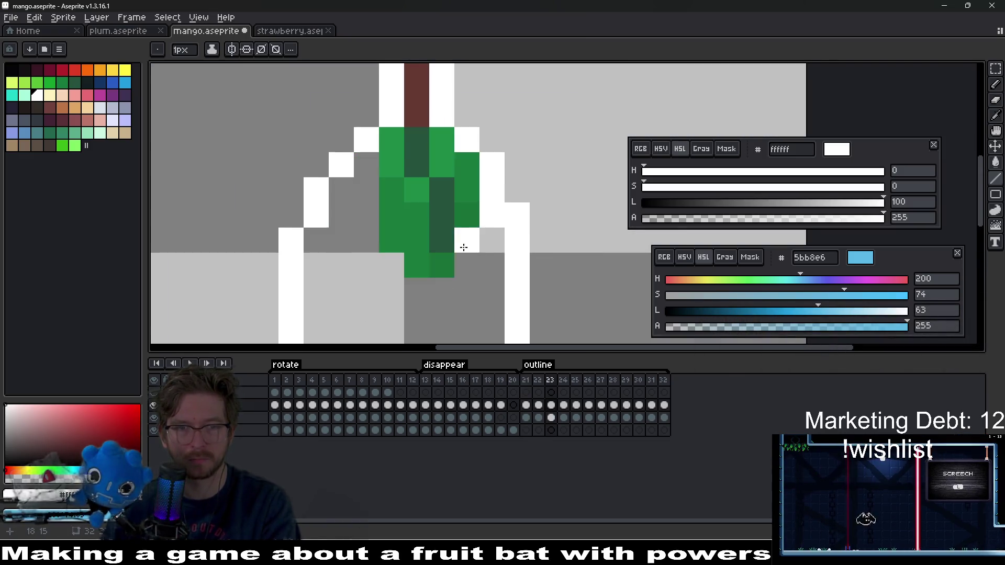
pyautogui.moveTo(372, 165)
pyautogui.mouseDown()
pyautogui.moveTo(377, 224)
pyautogui.moveTo(416, 291)
pyautogui.moveTo(488, 241)
pyautogui.mouseUp()
# Add a white outline pixel left of the leaf on frame 25.
pyautogui.scroll(-6, 488, 240)
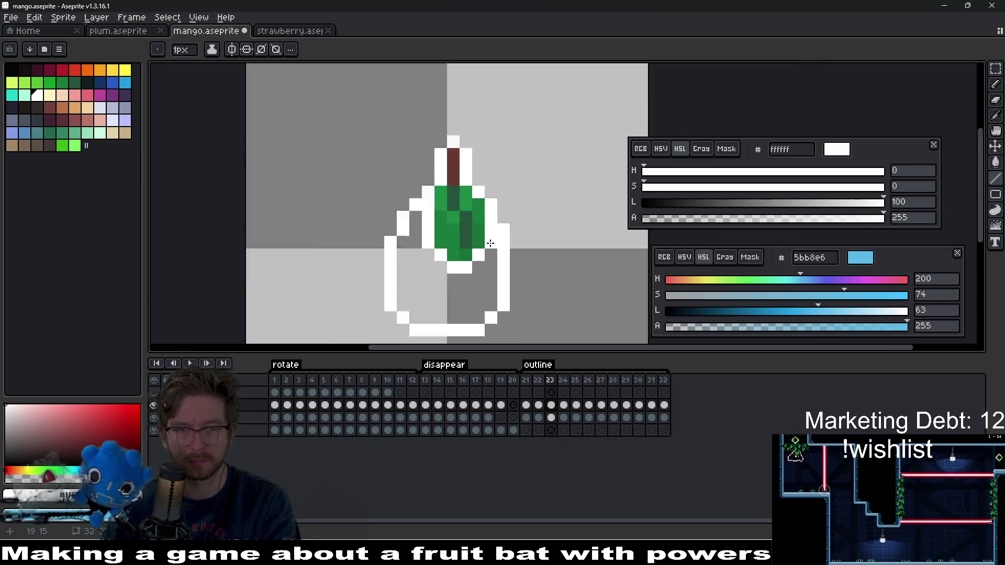
pyautogui.press('.')
pyautogui.scroll(5, 482, 239)
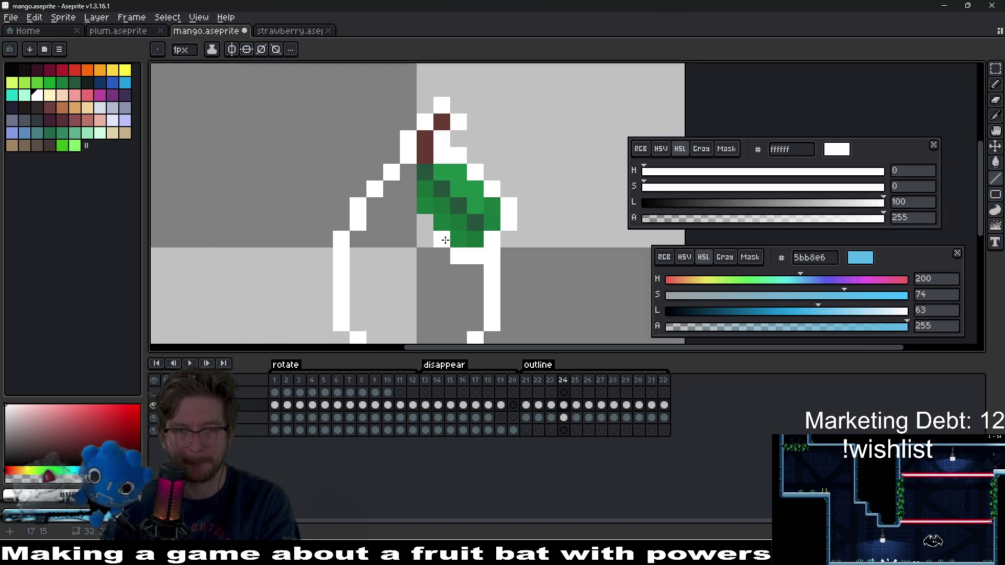
pyautogui.scroll(-4, 450, 209)
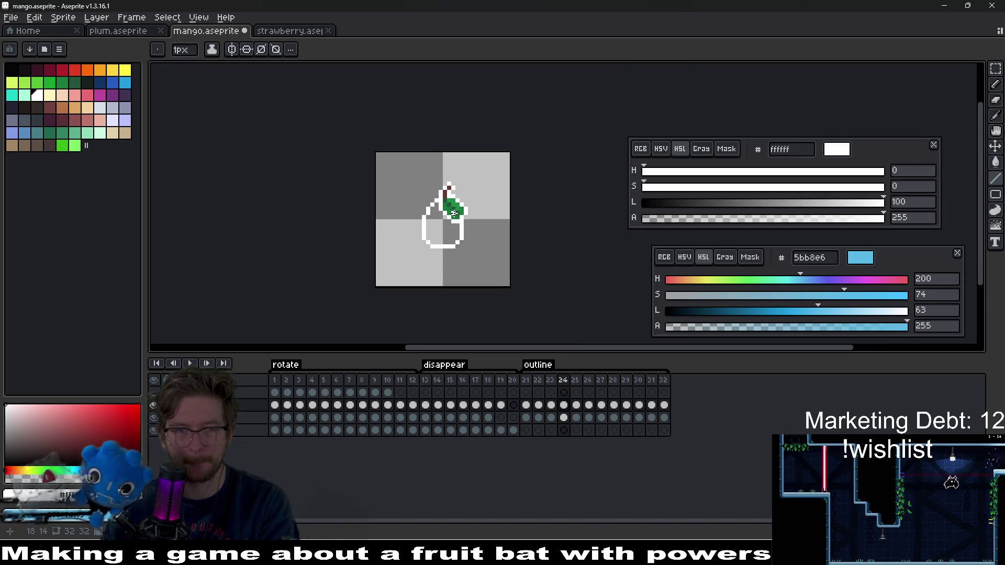
pyautogui.scroll(4, 453, 213)
pyautogui.press('.')
pyautogui.click(423, 183)
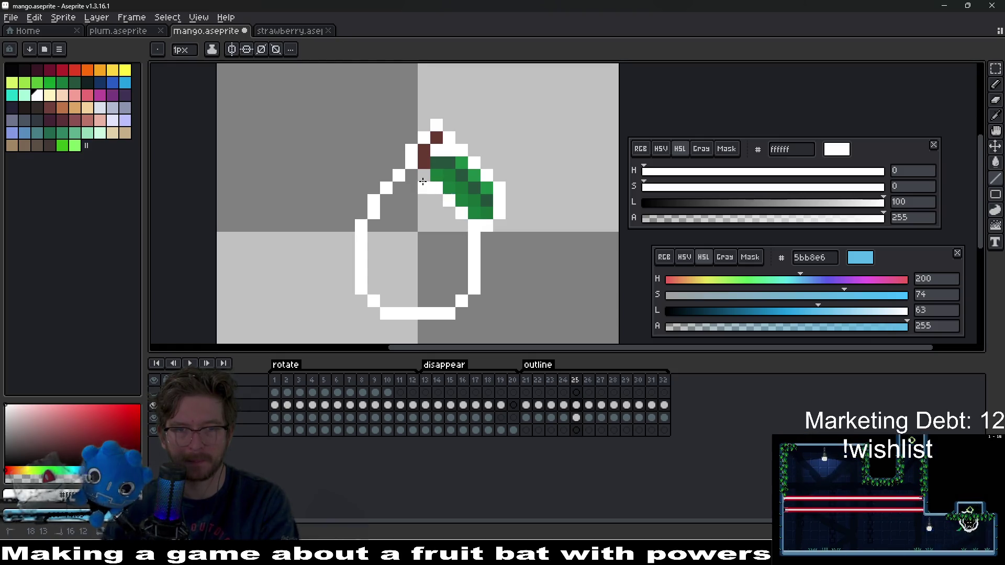
# Compare neighbouring frames and add a white outline pixel beside the leaf on frame 28.
pyautogui.scroll(2, 441, 185)
pyautogui.press('.')
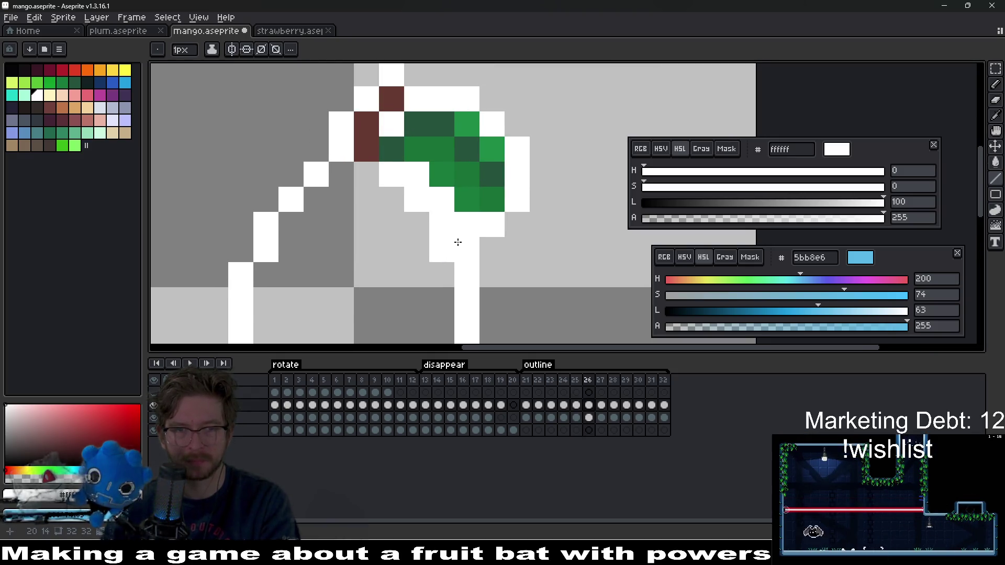
pyautogui.press('.')
pyautogui.press(',')
pyautogui.press('.')
pyautogui.press('.')
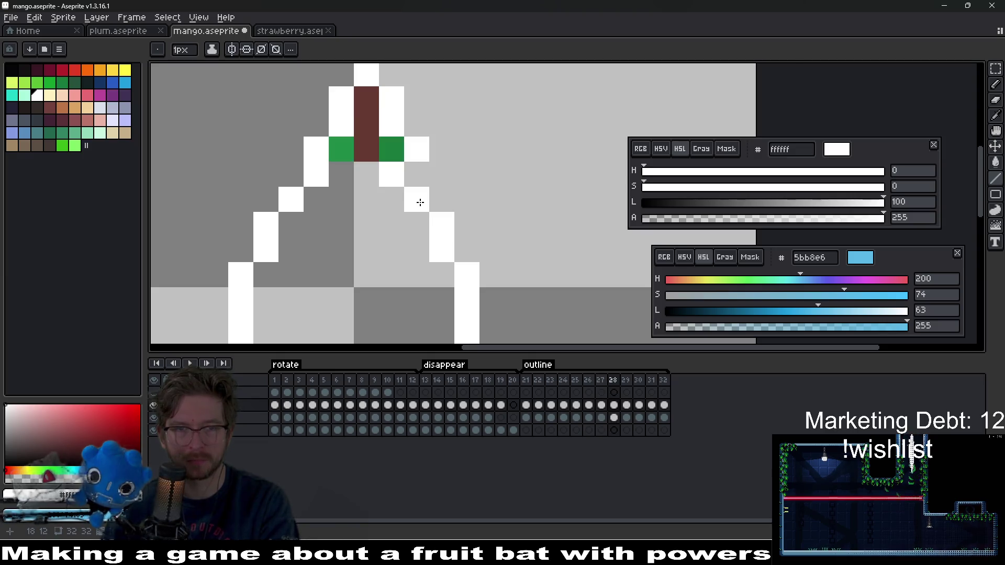
pyautogui.click(375, 180)
# Step through frames 29–32 and select the green leaf cels in frames 21–32.
pyautogui.press('Return')
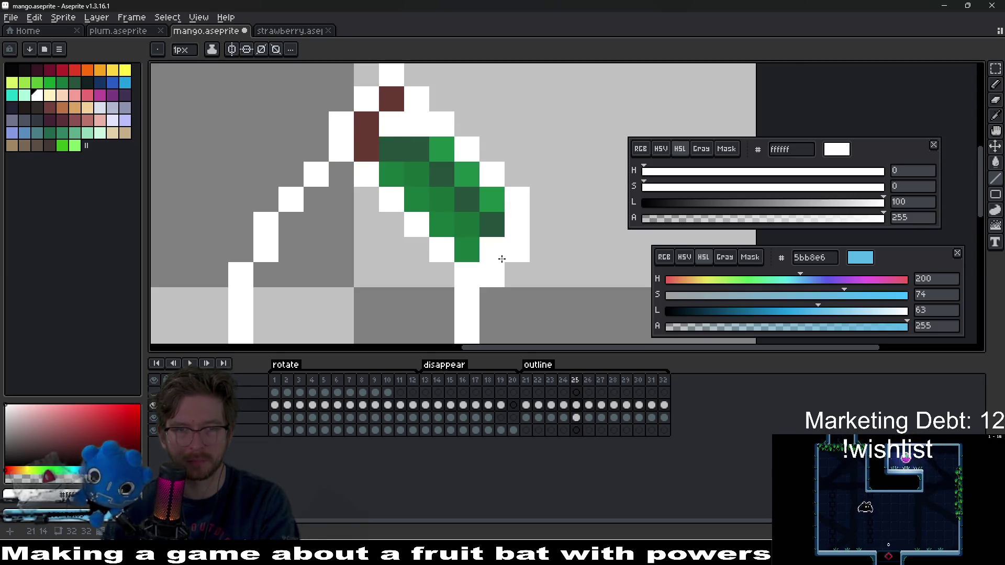
pyautogui.press('.')
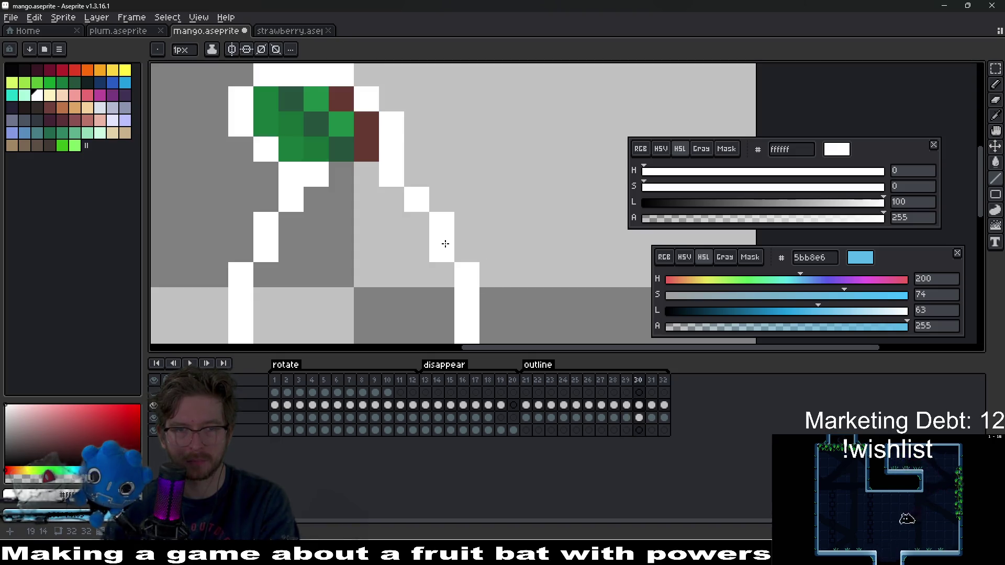
pyautogui.press('.')
pyautogui.press('.')
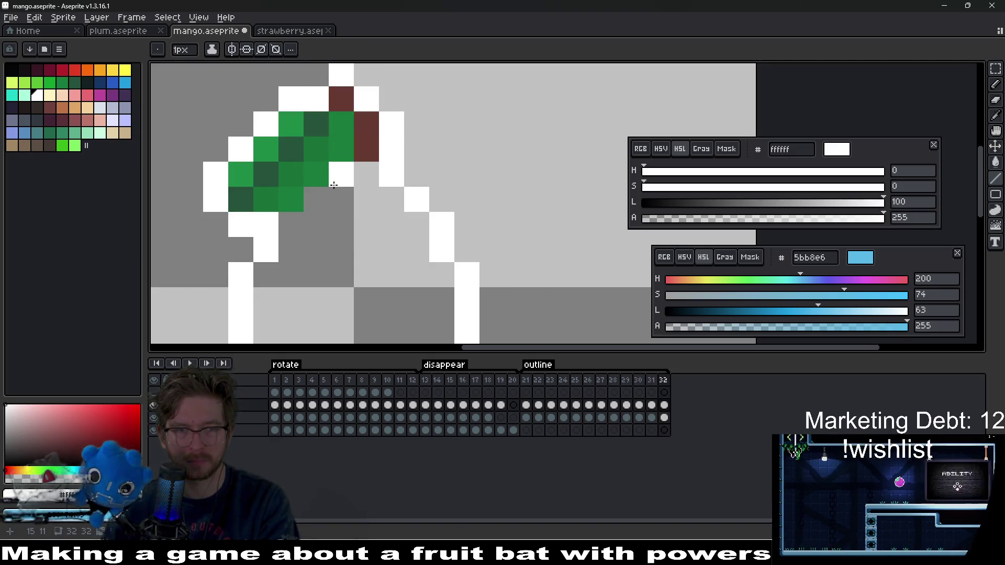
pyautogui.scroll(-7, 352, 218)
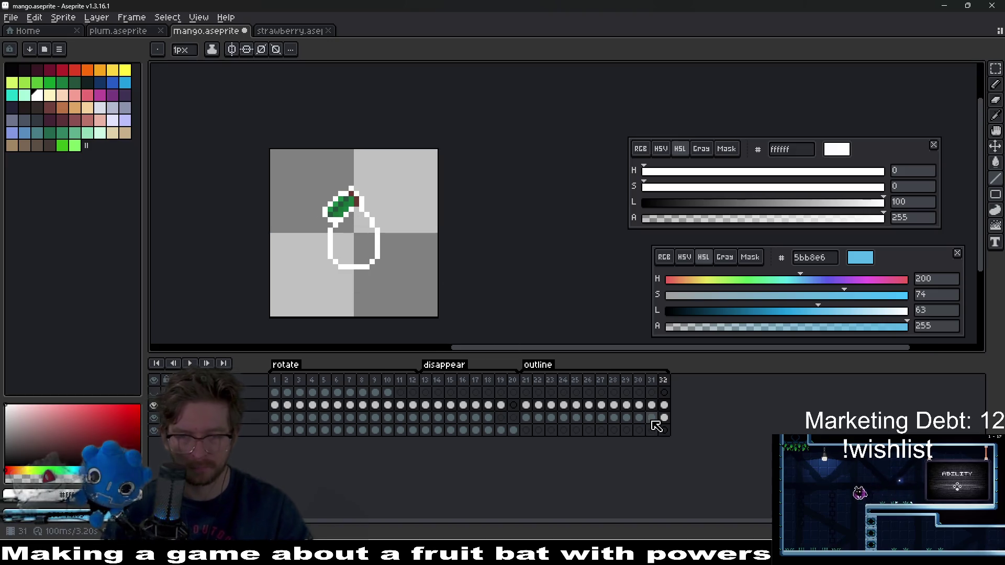
pyautogui.moveTo(663, 417); pyautogui.dragTo(537, 417)
pyautogui.press('Delete')
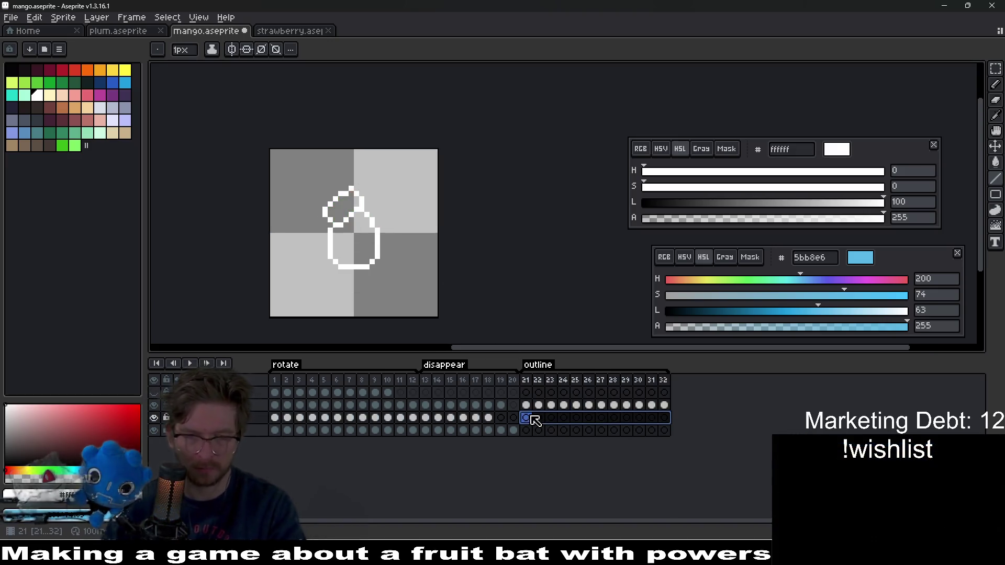
pyautogui.click(186, 363)
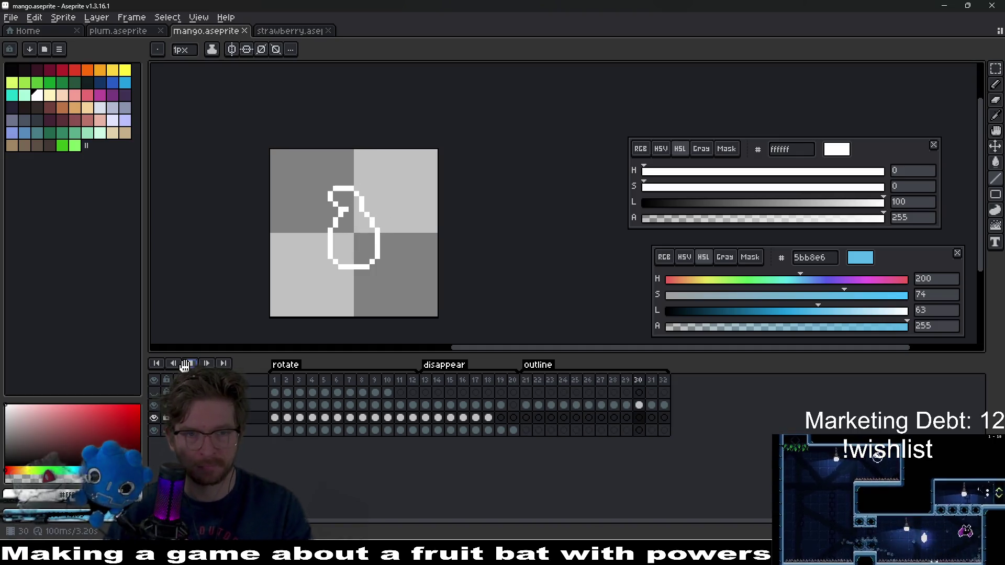
pyautogui.click(185, 364)
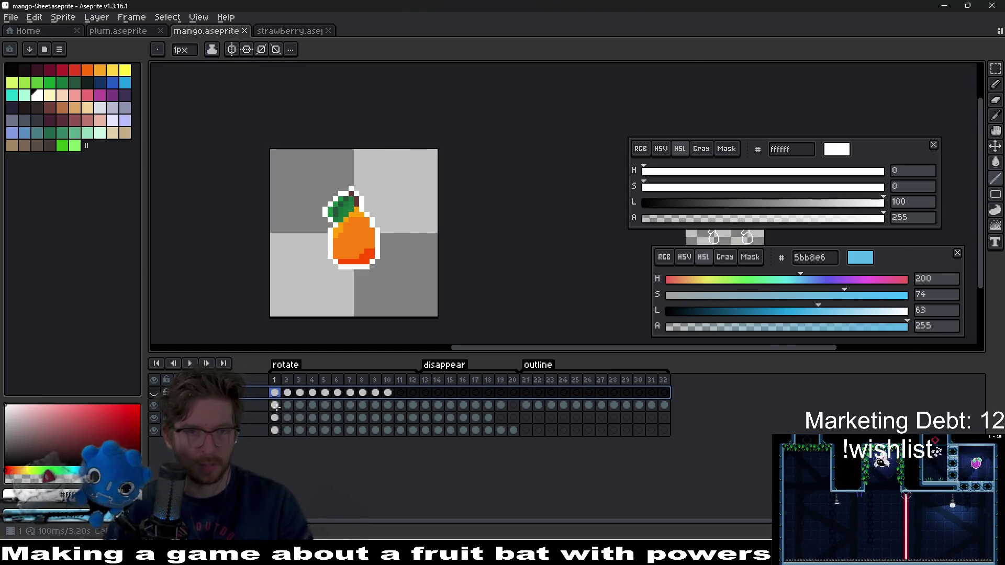
# Export the mango frames as the mango-Sheet.png sprite sheet, then show the strawberry sprite.
pyautogui.hotkey('ctrl', 'e')
pyautogui.press('Return')
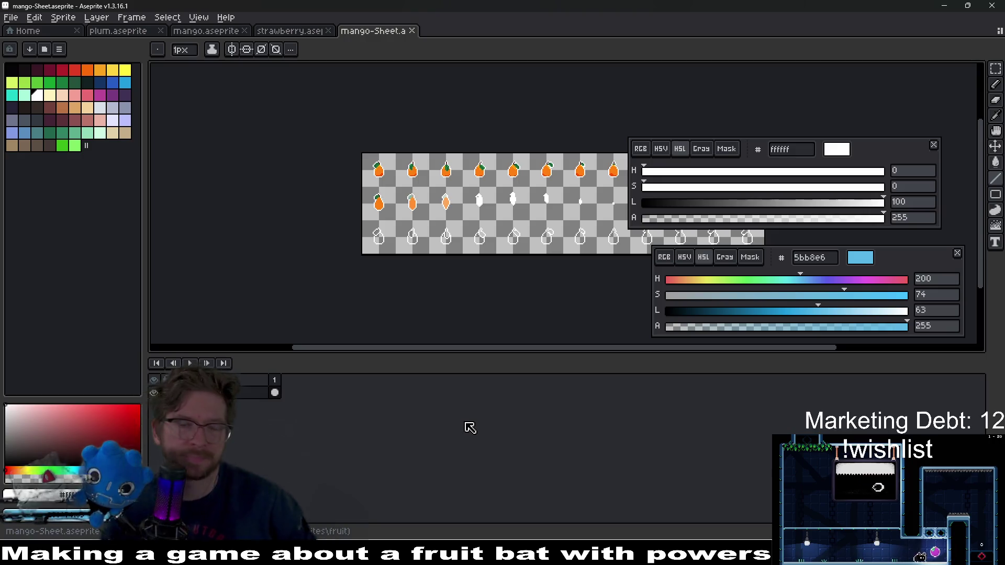
pyautogui.click(278, 30)
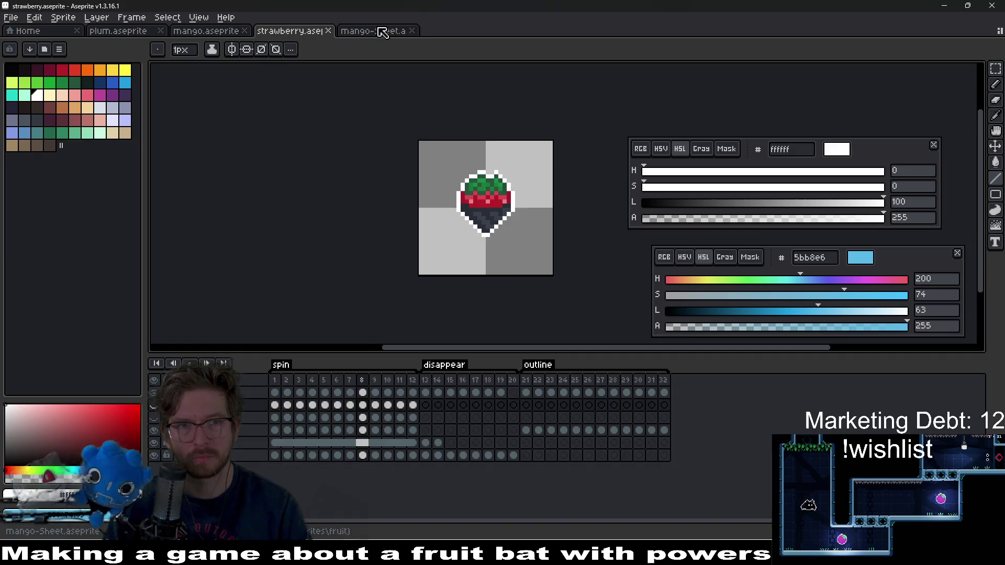
# Check the exported mango-Sheet, then bring up the plum sprite and zoom in on it.
pyautogui.click(377, 30)
pyautogui.click(114, 33)
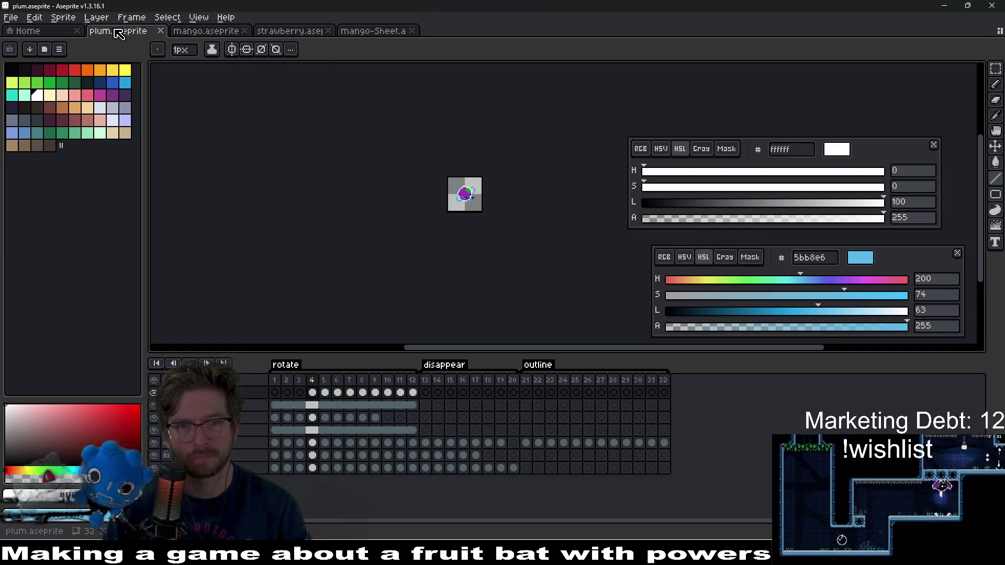
pyautogui.scroll(3, 537, 242)
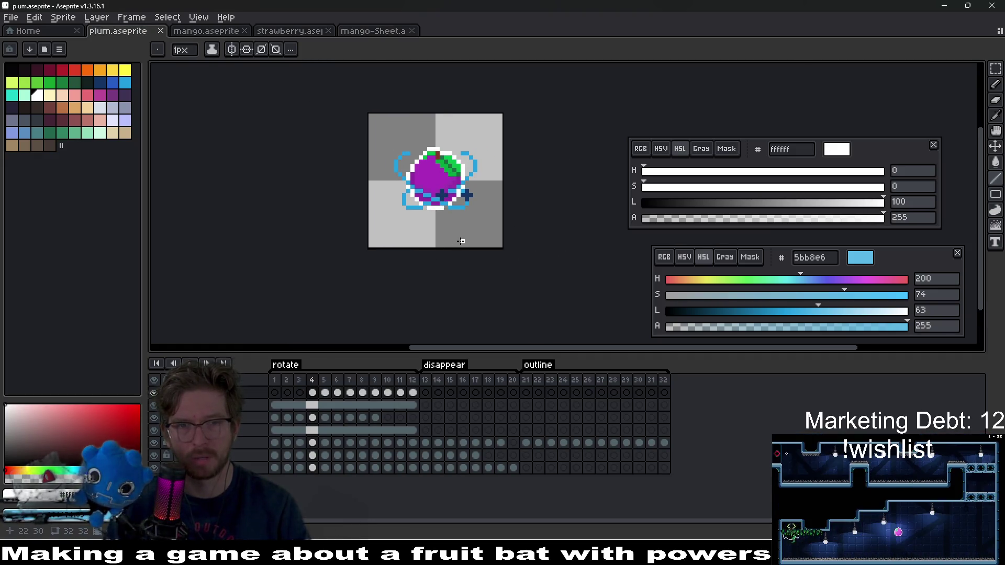